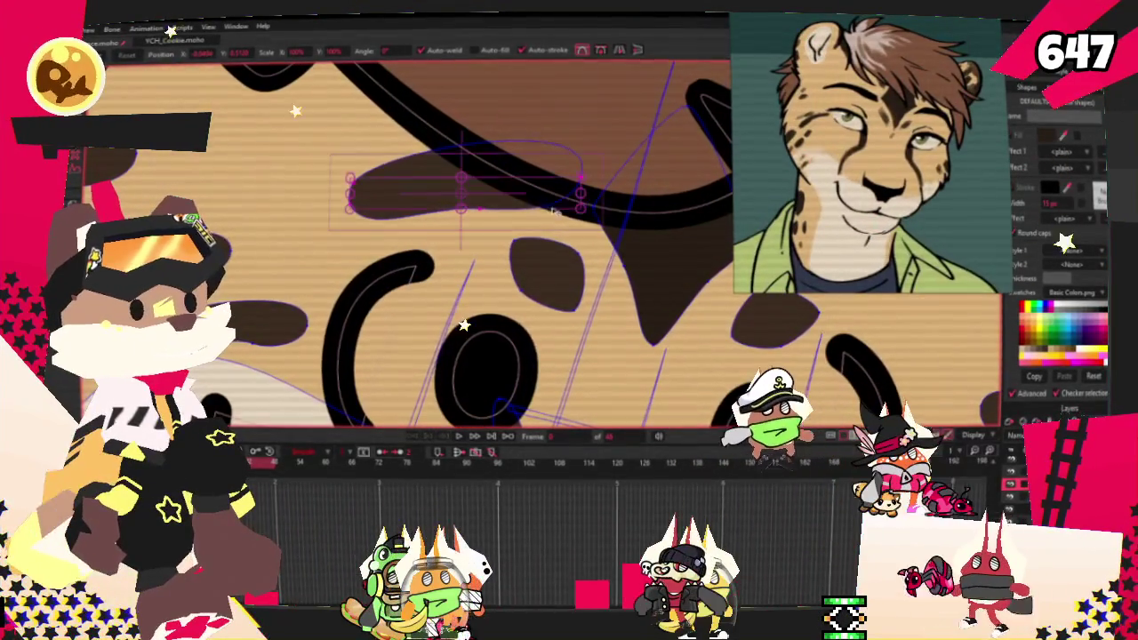
# Step: Select the brown cheek marking on the cheetah's face
pyautogui.click(578, 204)
pyautogui.scroll(-3, 525, 111)
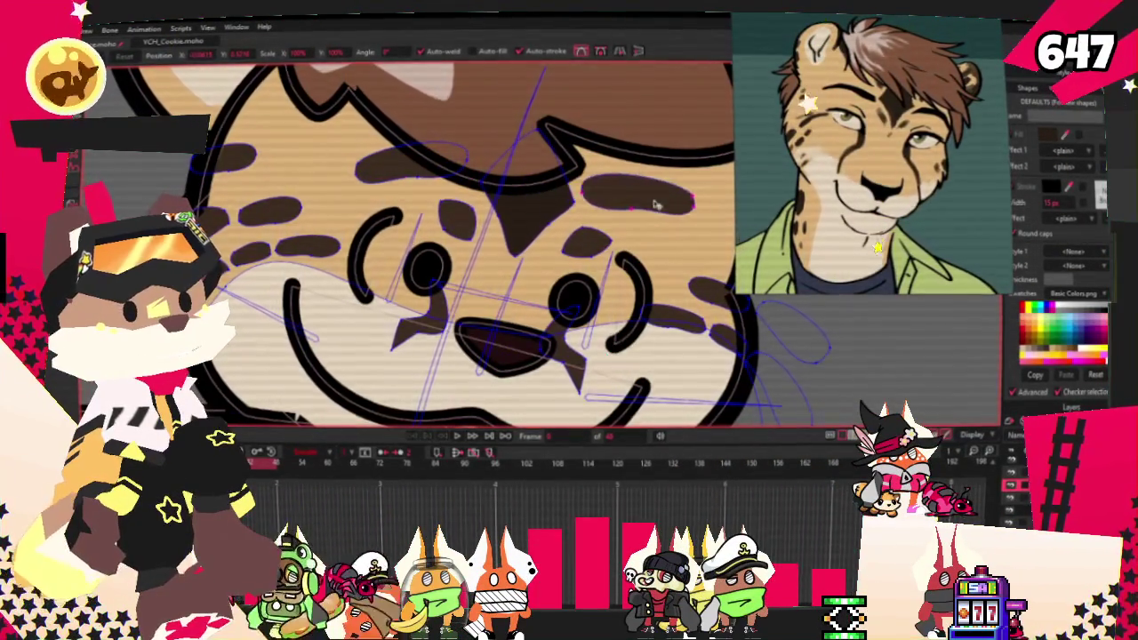
pyautogui.scroll(3, 653, 203)
pyautogui.scroll(2, 653, 222)
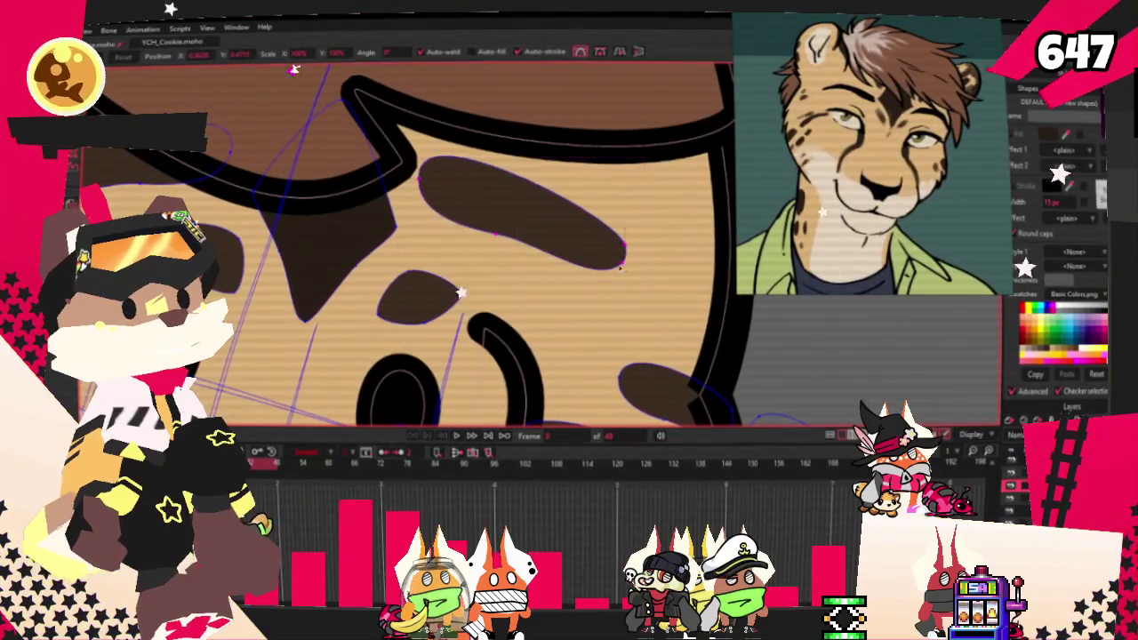
# Step: Select the brown eyebrow shape and zoom around the character
pyautogui.click(537, 255)
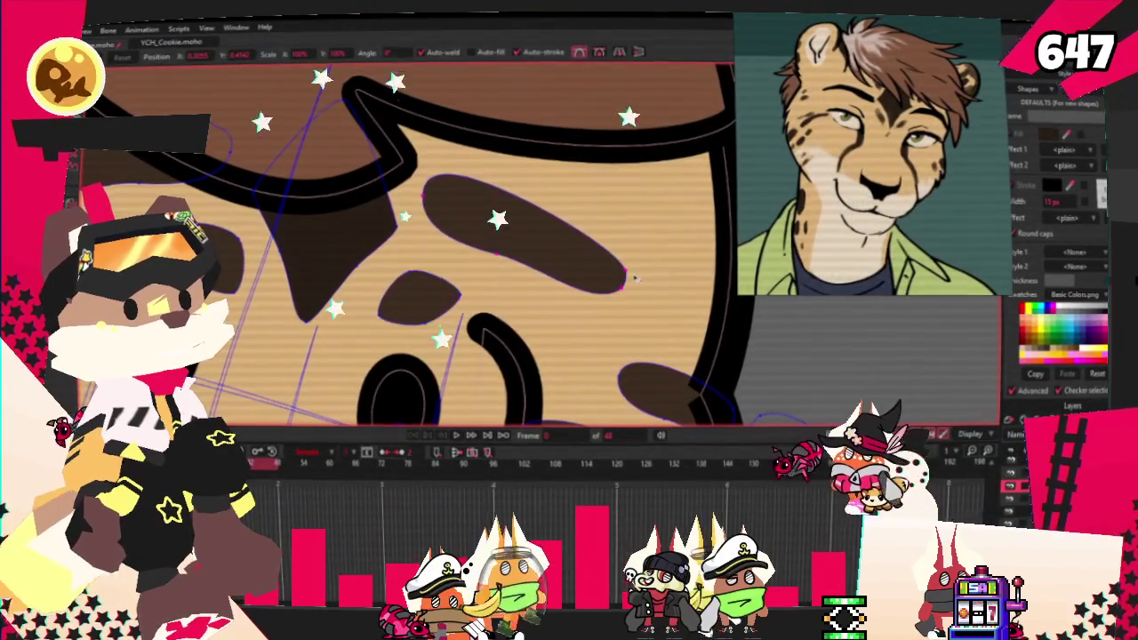
pyautogui.scroll(-3, 630, 277)
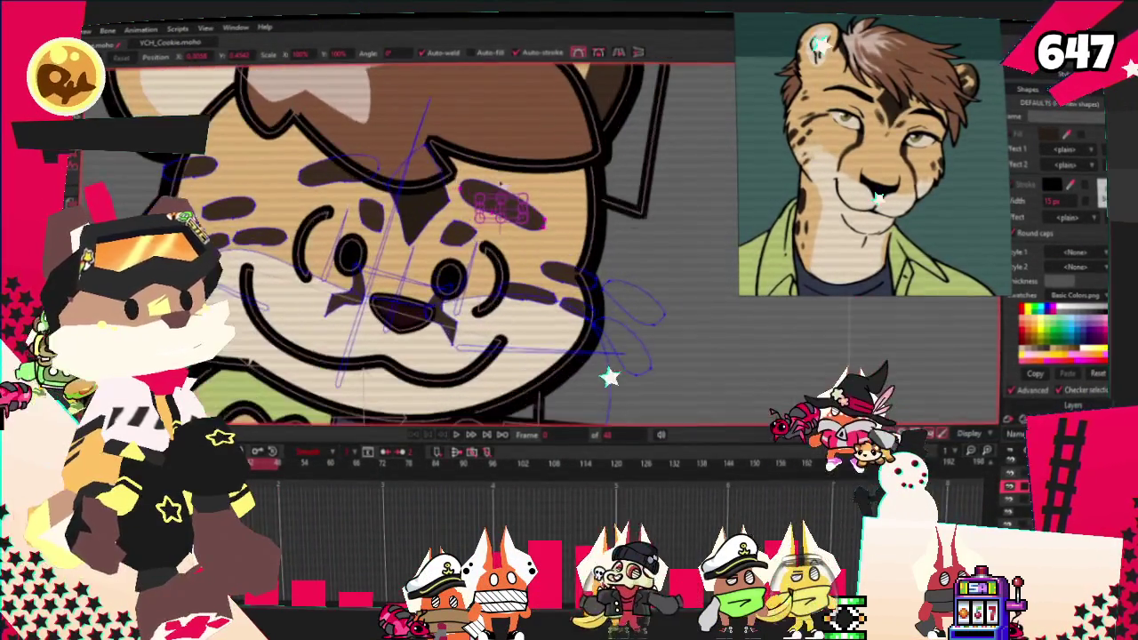
pyautogui.scroll(-2, 475, 418)
pyautogui.scroll(-2, 476, 418)
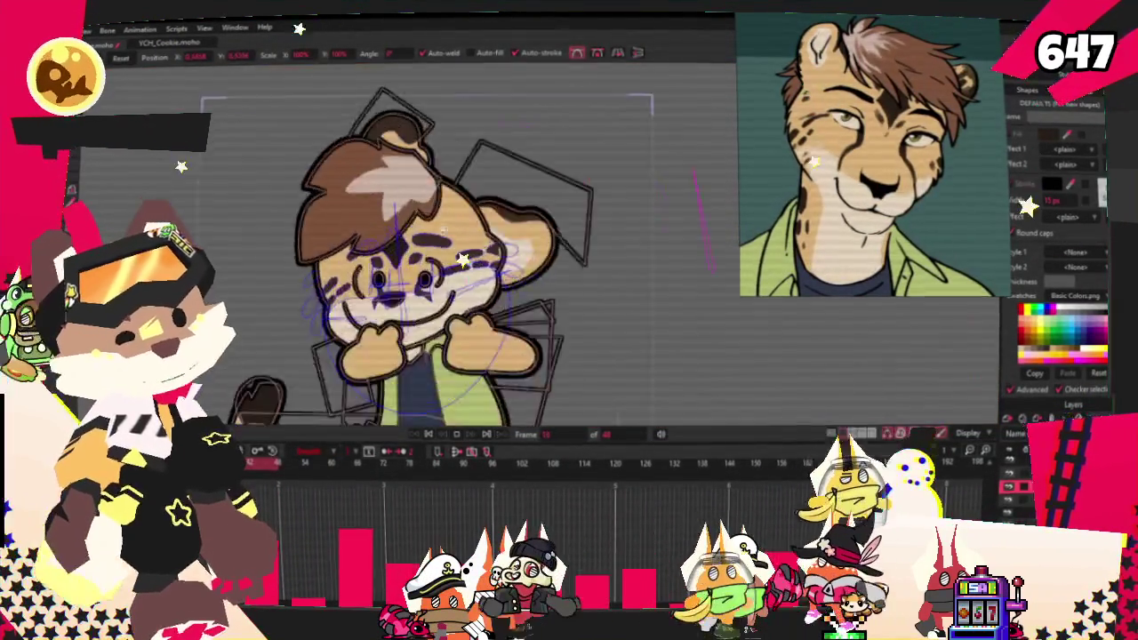
pyautogui.scroll(3, 475, 418)
pyautogui.scroll(-2, 418, 240)
pyautogui.scroll(-2, 418, 240)
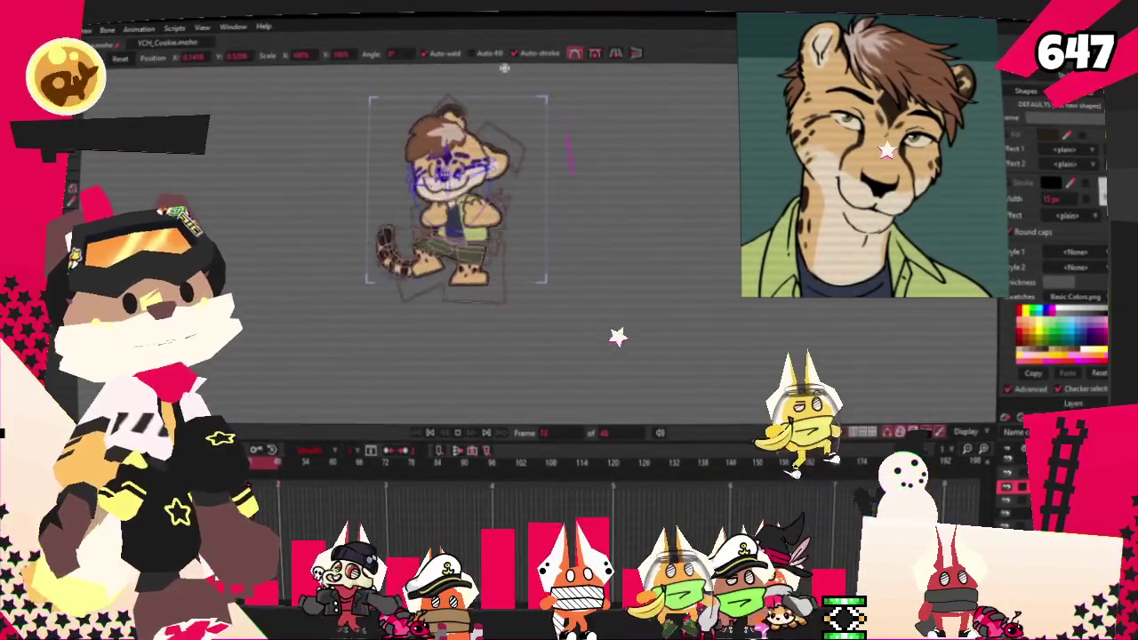
pyautogui.scroll(-2, 505, 86)
pyautogui.scroll(3, 504, 87)
pyautogui.scroll(2, 478, 104)
pyautogui.scroll(2, 478, 104)
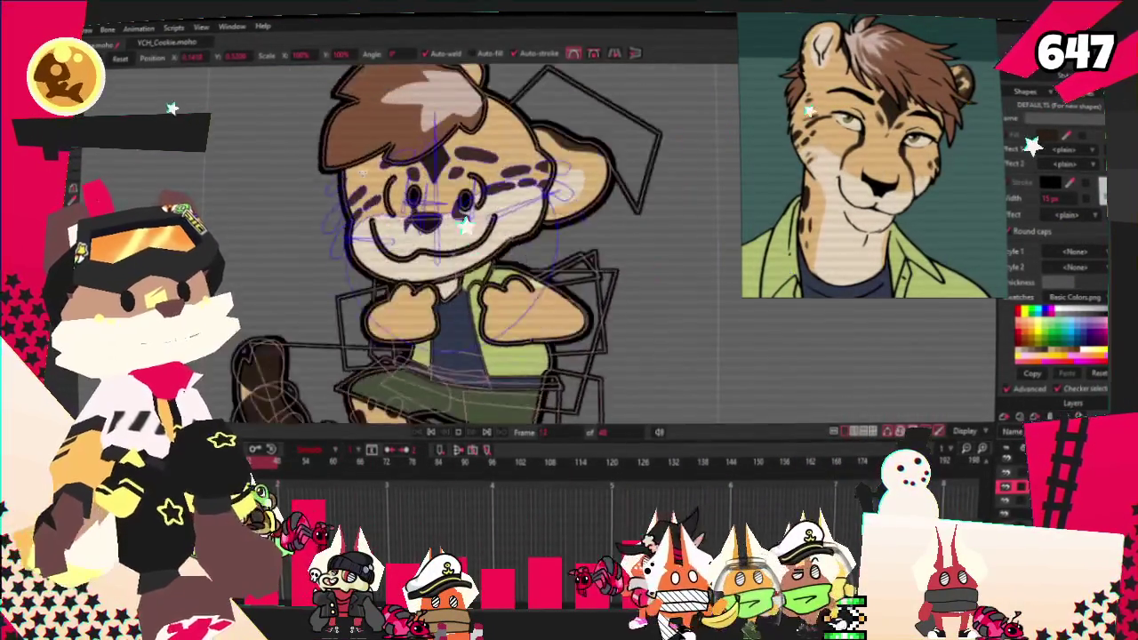
pyautogui.scroll(-2, 477, 104)
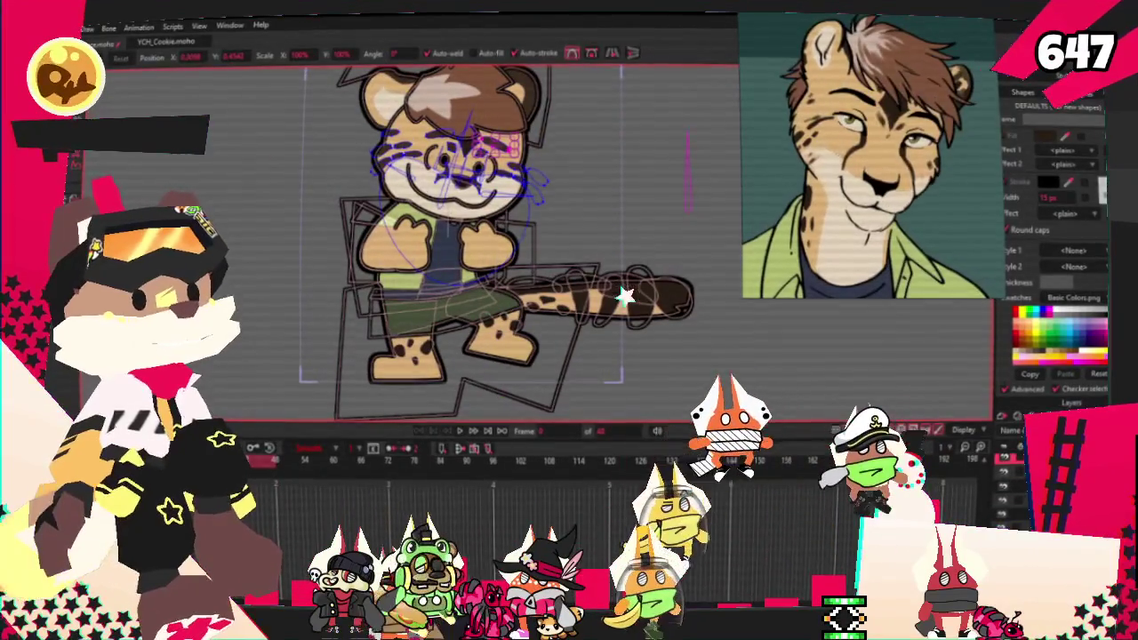
pyautogui.scroll(3, 534, 278)
pyautogui.scroll(2, 533, 278)
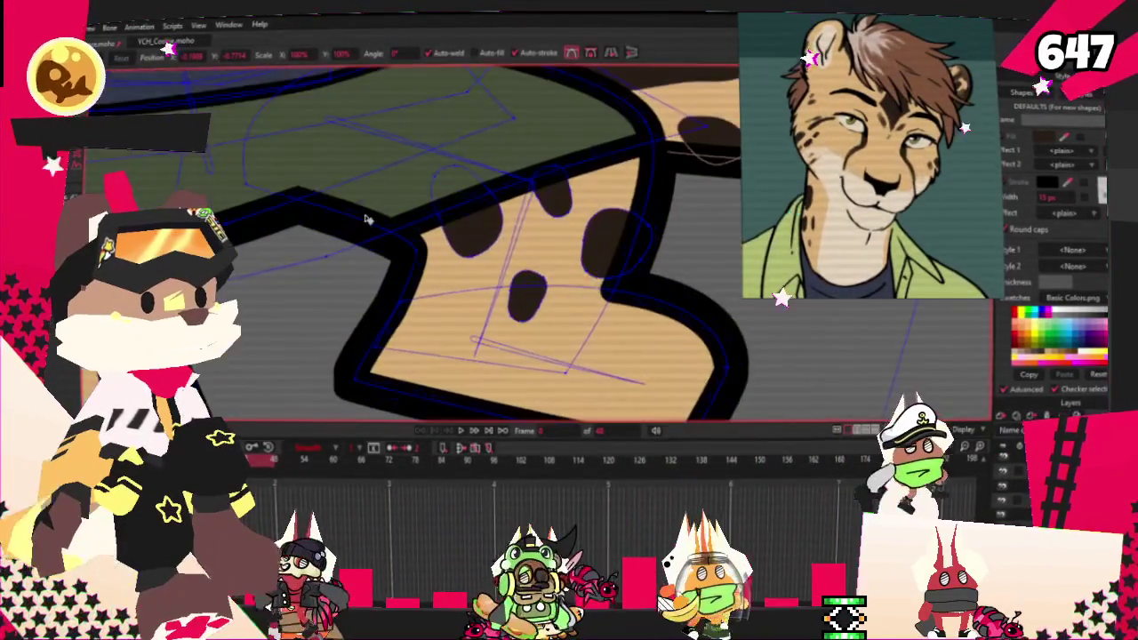
# Step: Switch to Select Points and zoom in on the spotted rear foot
pyautogui.press('g')
pyautogui.scroll(2, 514, 225)
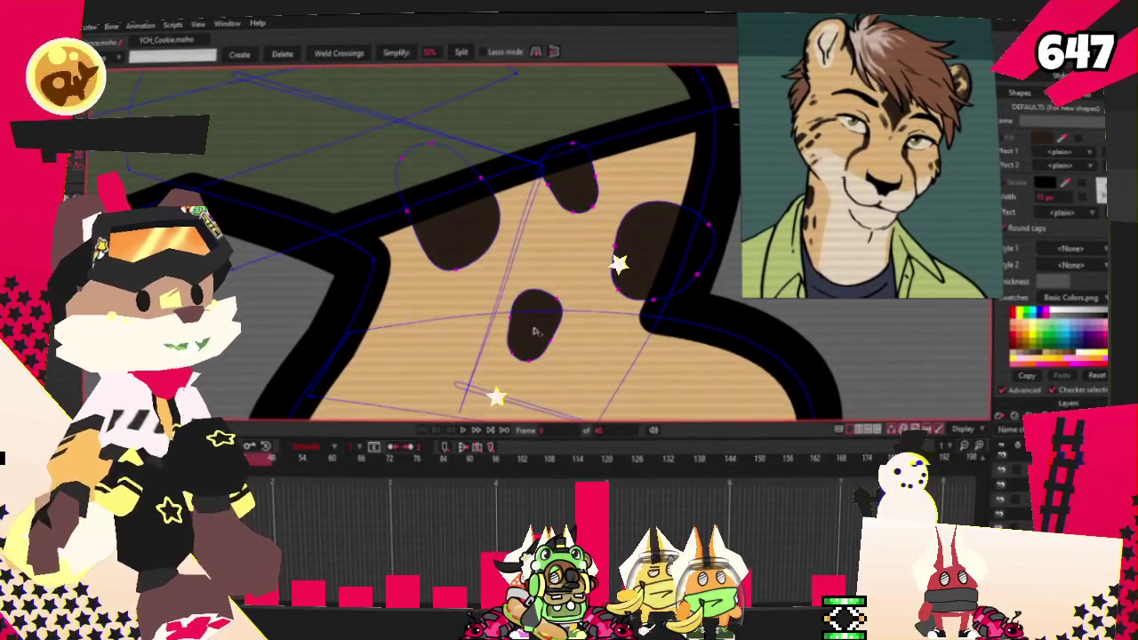
pyautogui.scroll(-3, 534, 332)
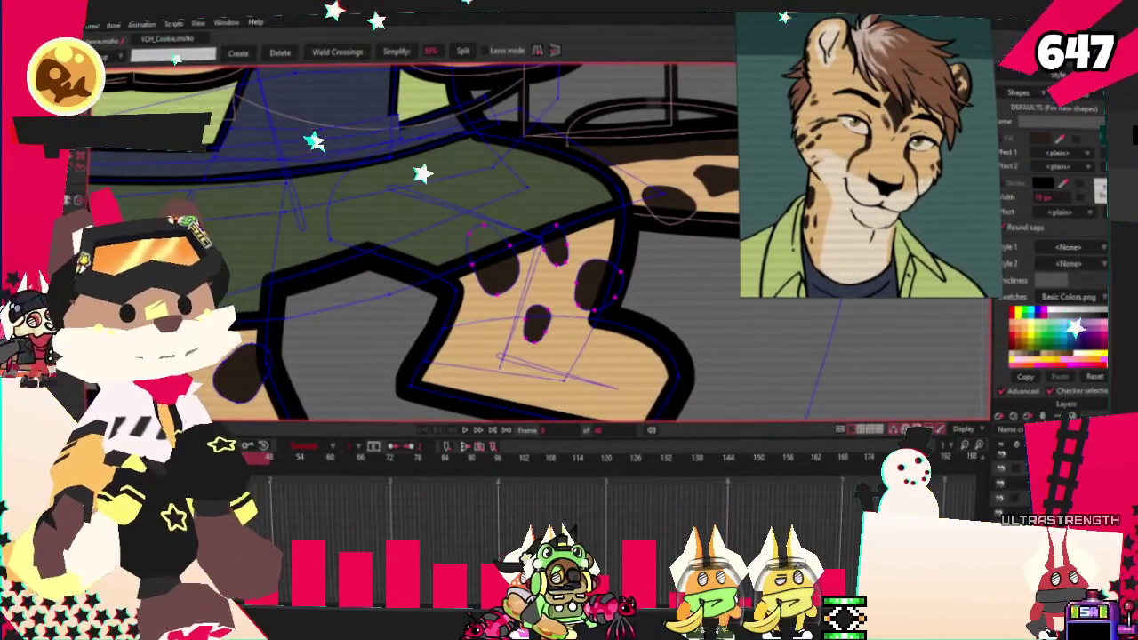
pyautogui.scroll(-3, 534, 329)
pyautogui.scroll(1, 534, 329)
pyautogui.scroll(1, 533, 329)
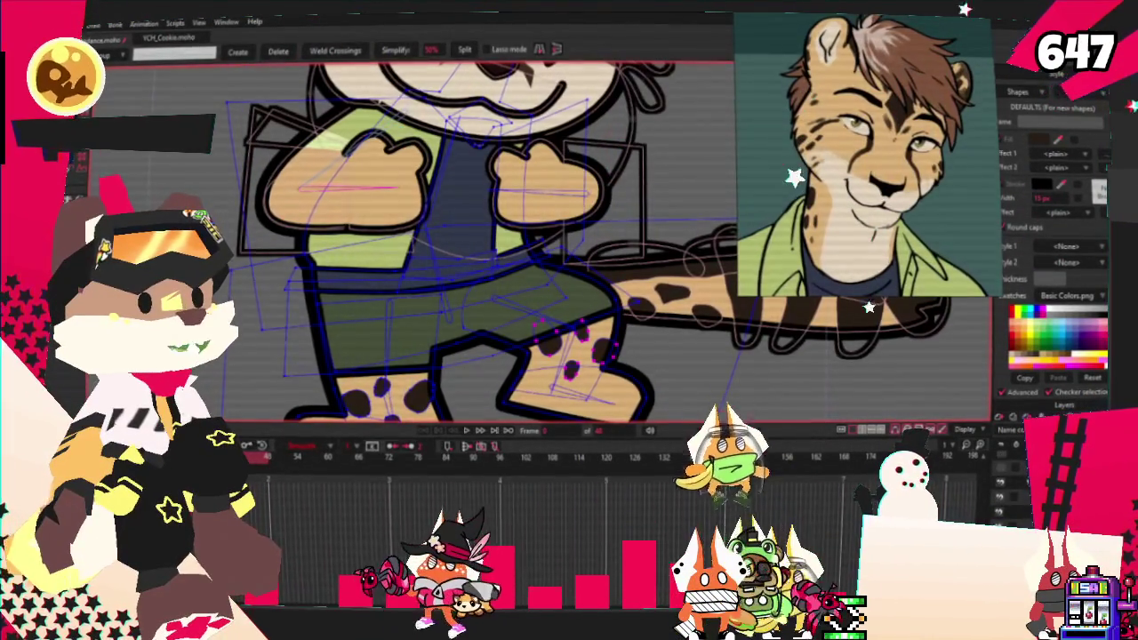
# Step: Select the spot points on the rear foot
pyautogui.scroll(-2, 617, 262)
pyautogui.scroll(2, 578, 293)
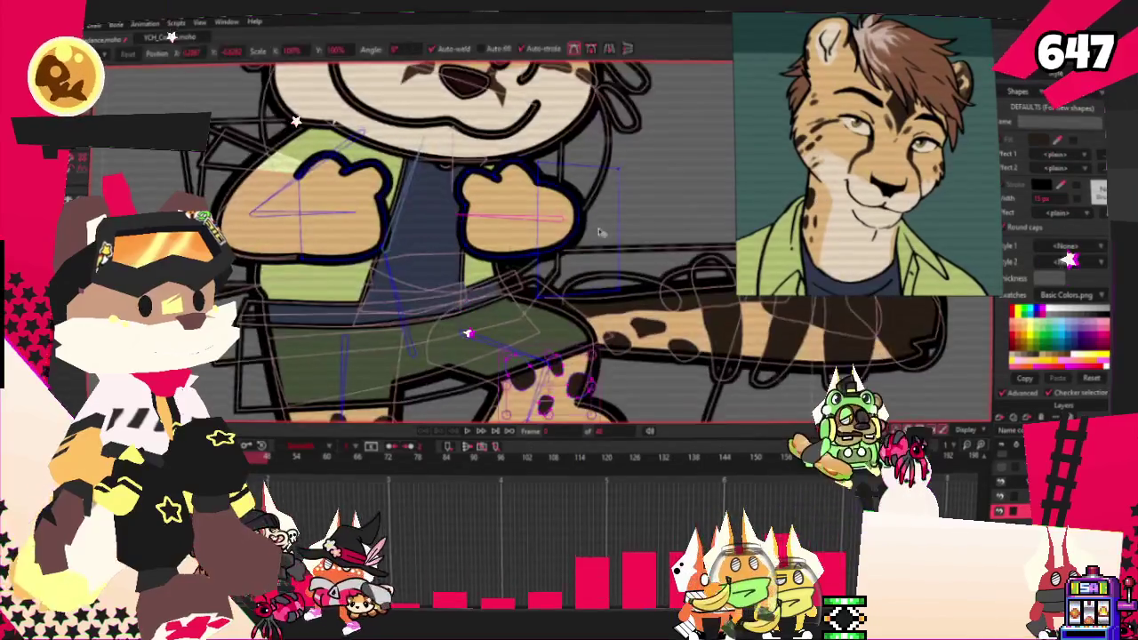
pyautogui.scroll(-1, 578, 293)
pyautogui.scroll(1, 578, 302)
pyautogui.moveTo(516, 275)
pyautogui.mouseDown()
pyautogui.moveTo(581, 320)
pyautogui.moveTo(569, 169)
pyautogui.moveTo(587, 193)
pyautogui.moveTo(576, 184)
pyautogui.mouseUp()
pyautogui.scroll(2, 587, 178)
pyautogui.scroll(-1, 602, 184)
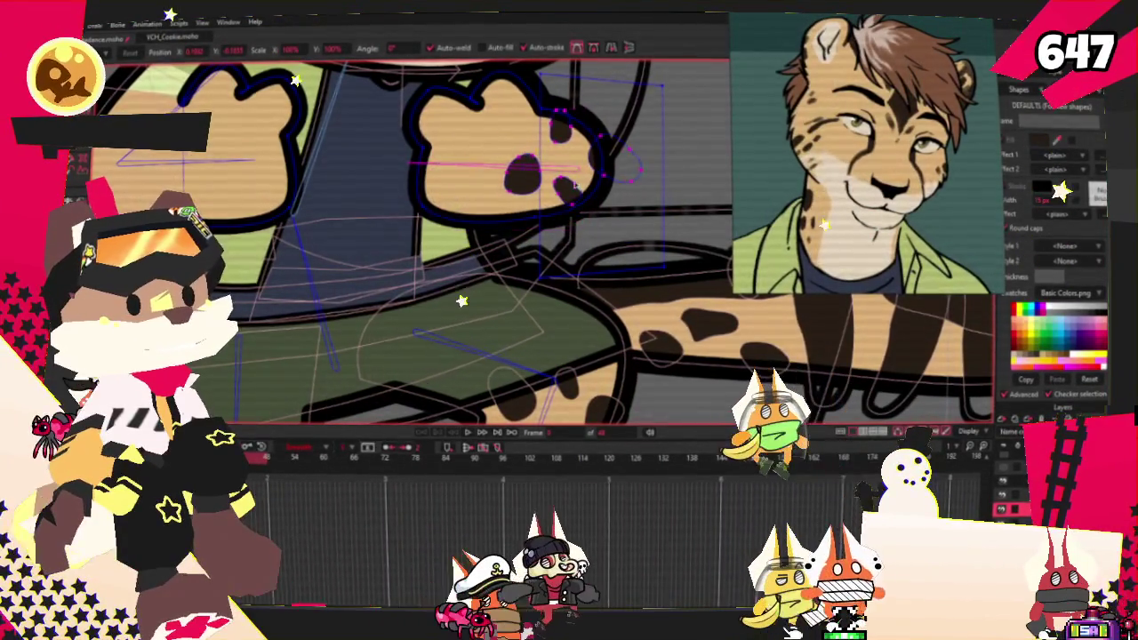
pyautogui.scroll(2, 527, 179)
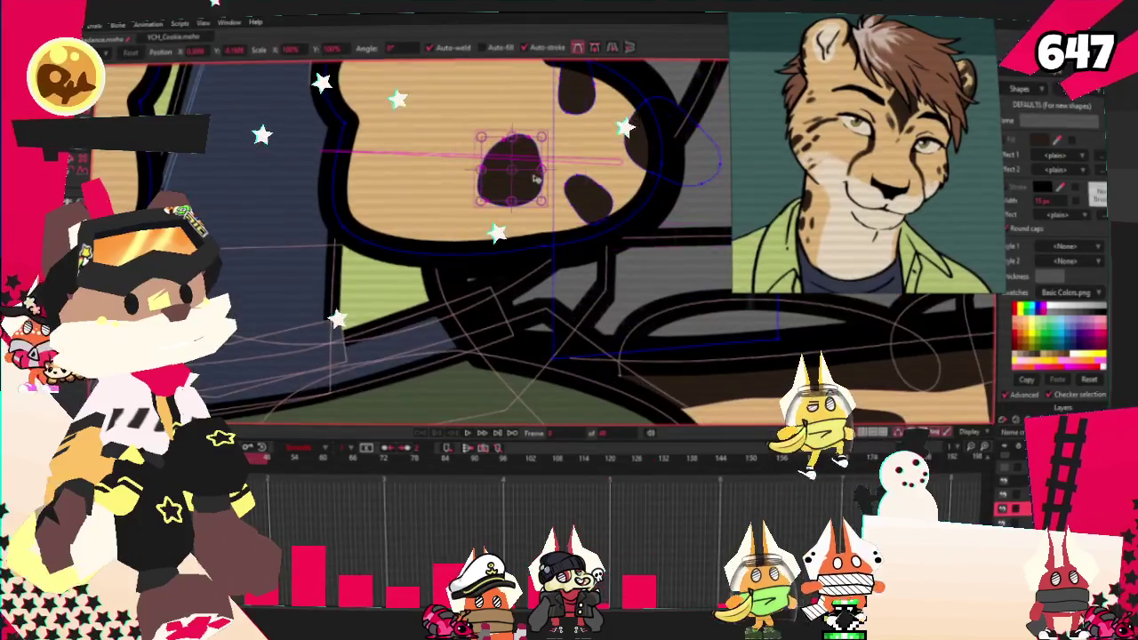
# Step: Shift the dark paw spot slightly to the left
pyautogui.moveTo(544, 172)
pyautogui.mouseDown()
pyautogui.moveTo(500, 168)
pyautogui.moveTo(531, 171)
pyautogui.mouseUp()
pyautogui.scroll(-3, 536, 167)
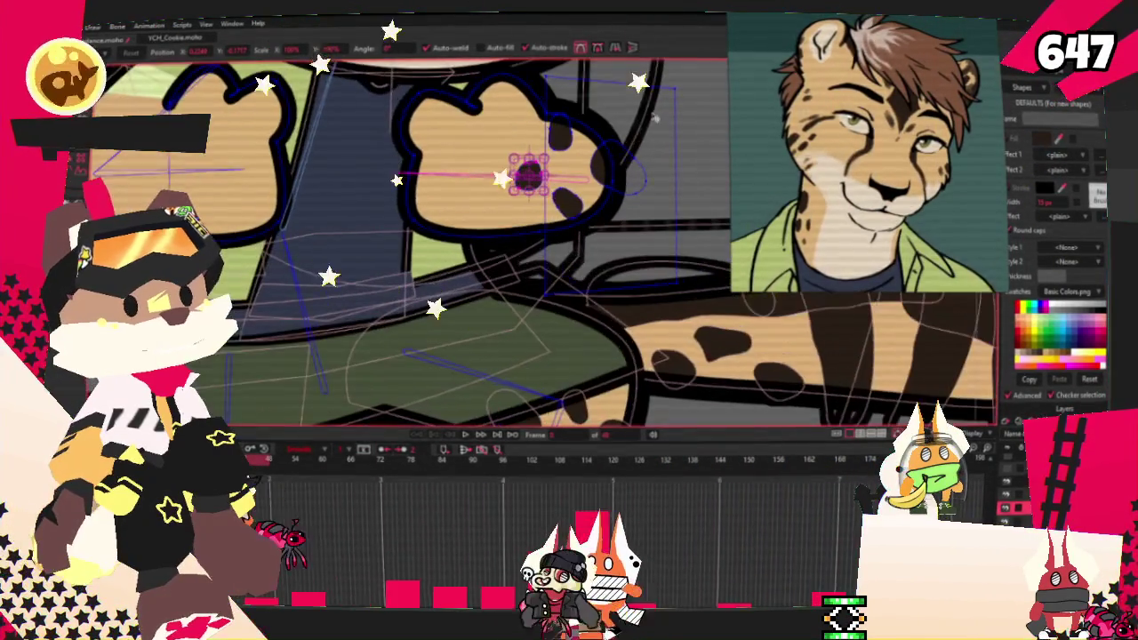
pyautogui.scroll(-3, 655, 116)
pyautogui.scroll(-2, 655, 116)
pyautogui.scroll(3, 654, 116)
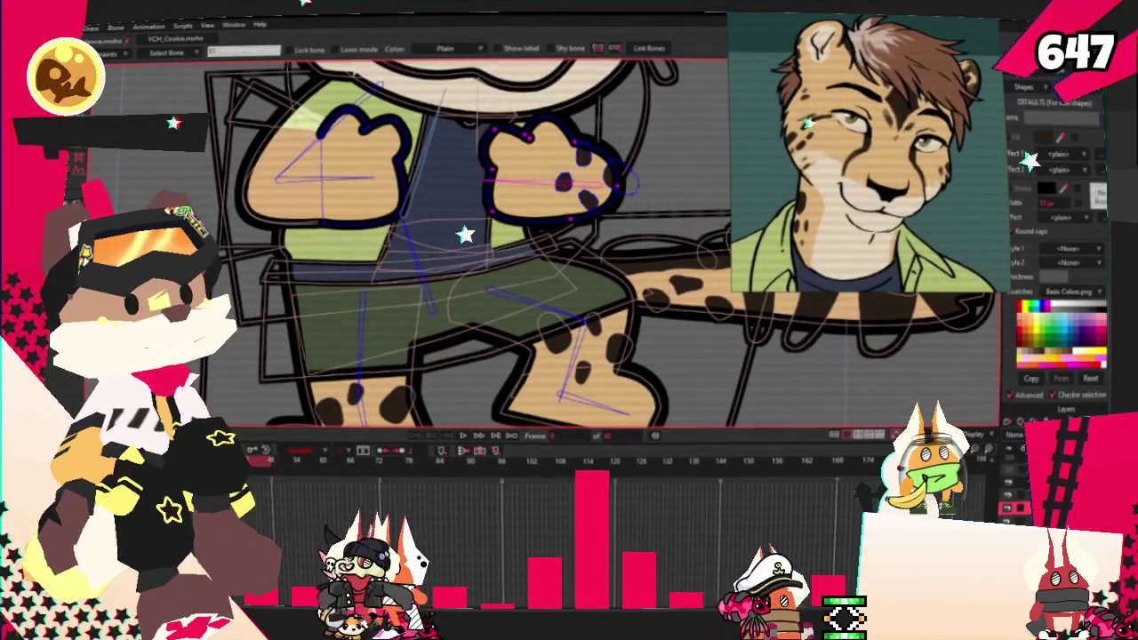
# Step: Select the points along the paw spot's outline and check their bone binding
pyautogui.press('g')
pyautogui.scroll(2, 462, 293)
pyautogui.moveTo(655, 256); pyautogui.dragTo(534, 146)
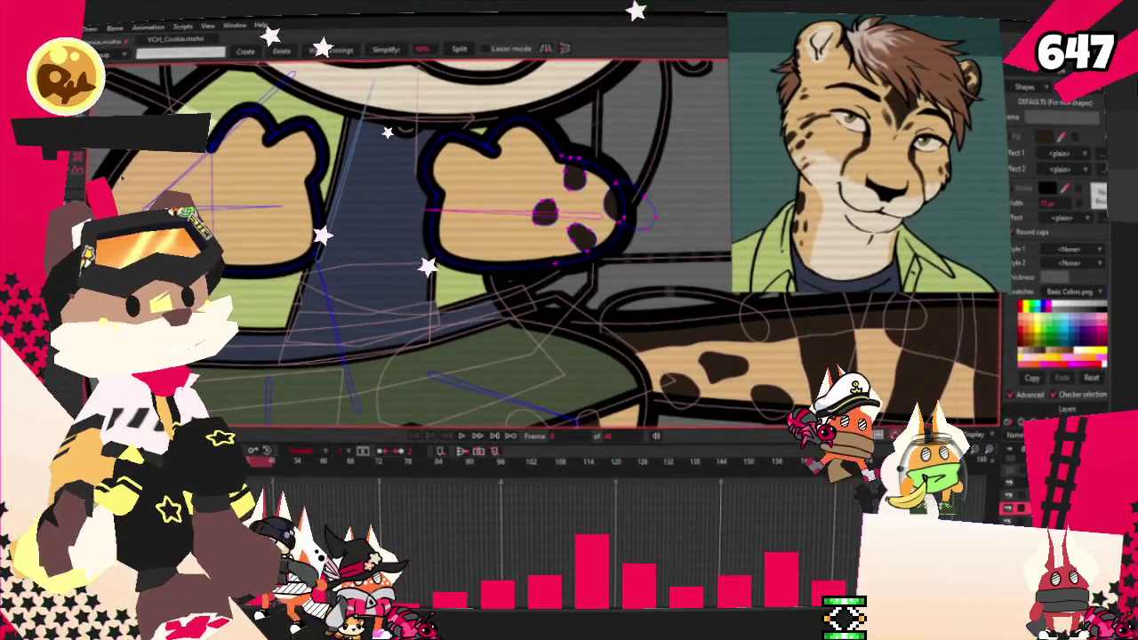
pyautogui.press('i')
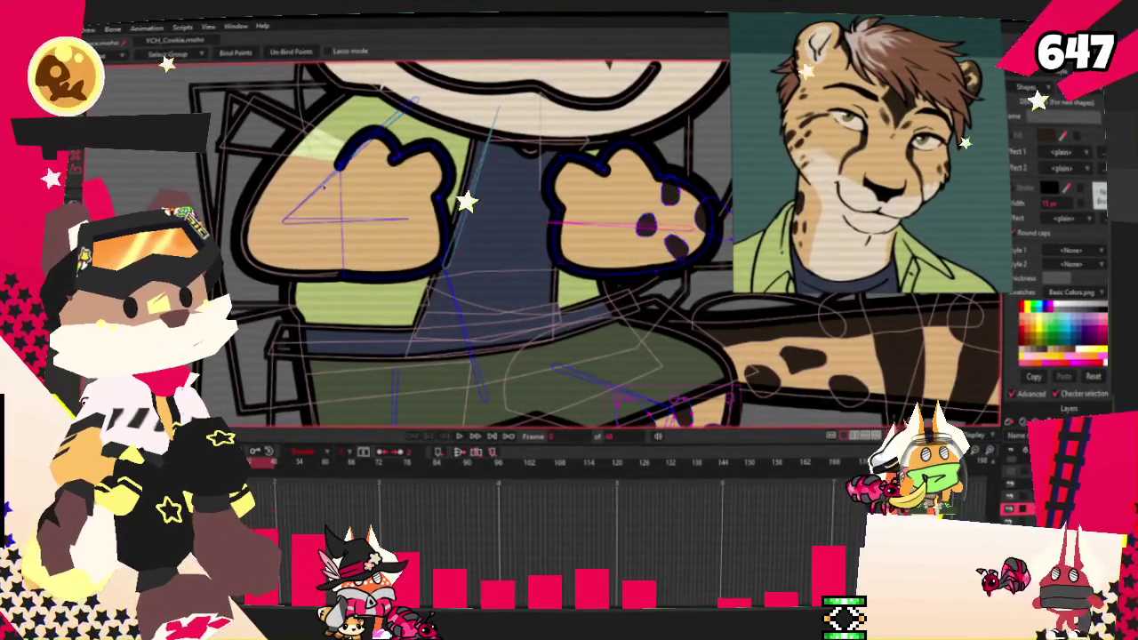
pyautogui.hotkey('alt', 'a')
# Step: Move the spot outlines on the left paw leftward in two nudges
pyautogui.moveTo(417, 155); pyautogui.dragTo(392, 156)
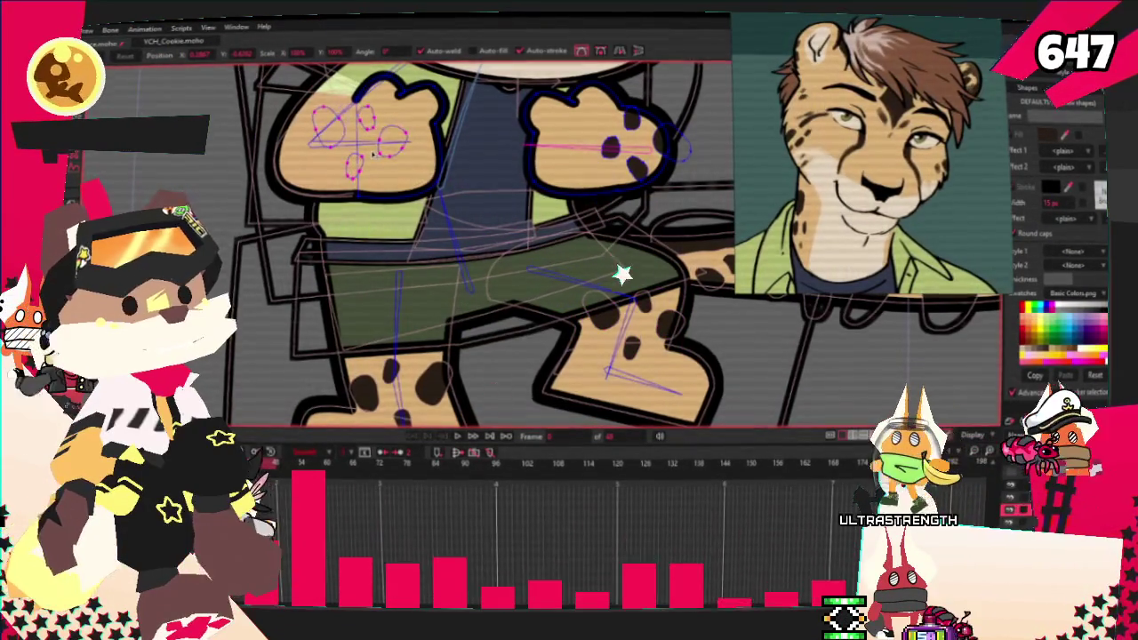
pyautogui.scroll(2, 383, 160)
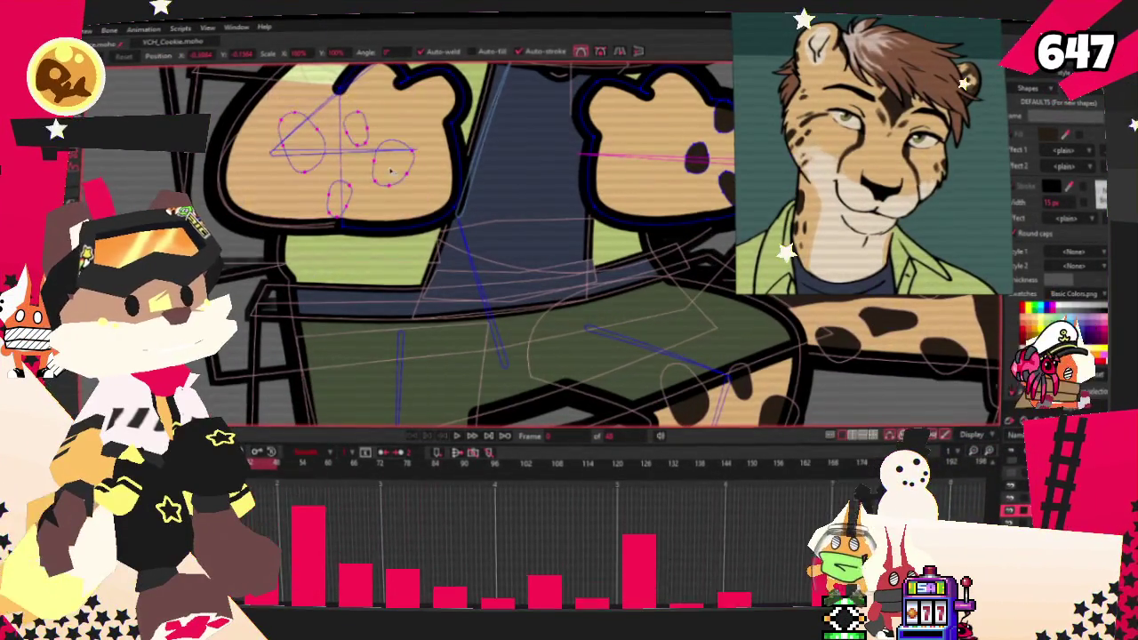
pyautogui.moveTo(377, 158); pyautogui.dragTo(368, 161)
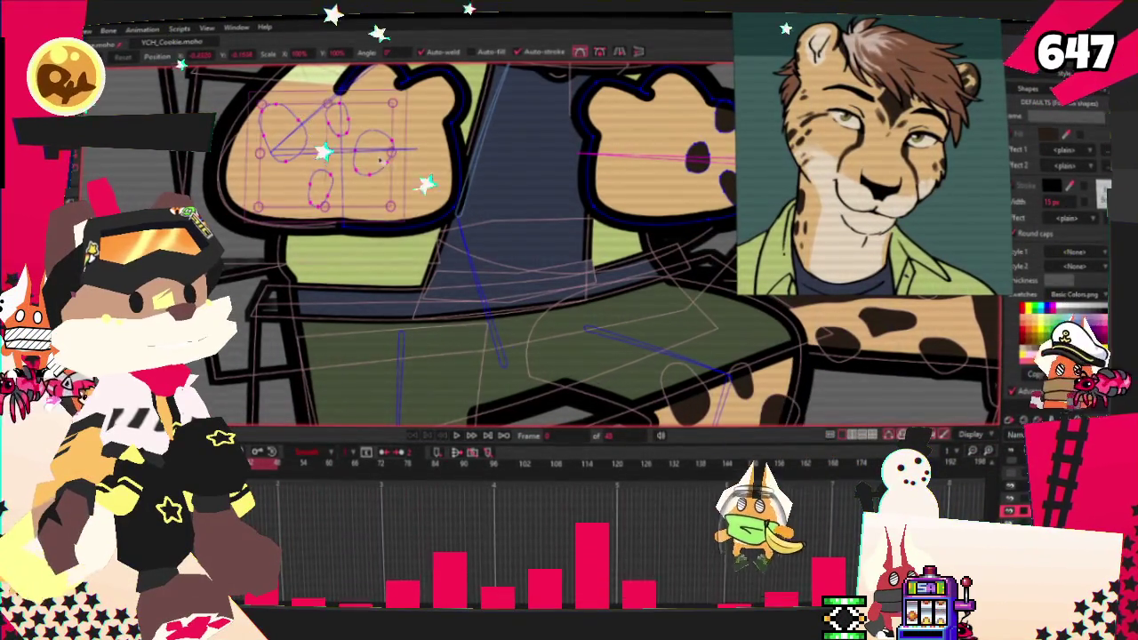
# Step: Clear the point selection and pick a shape on the left paw with Select Shape
pyautogui.click(898, 395)
pyautogui.click(496, 348)
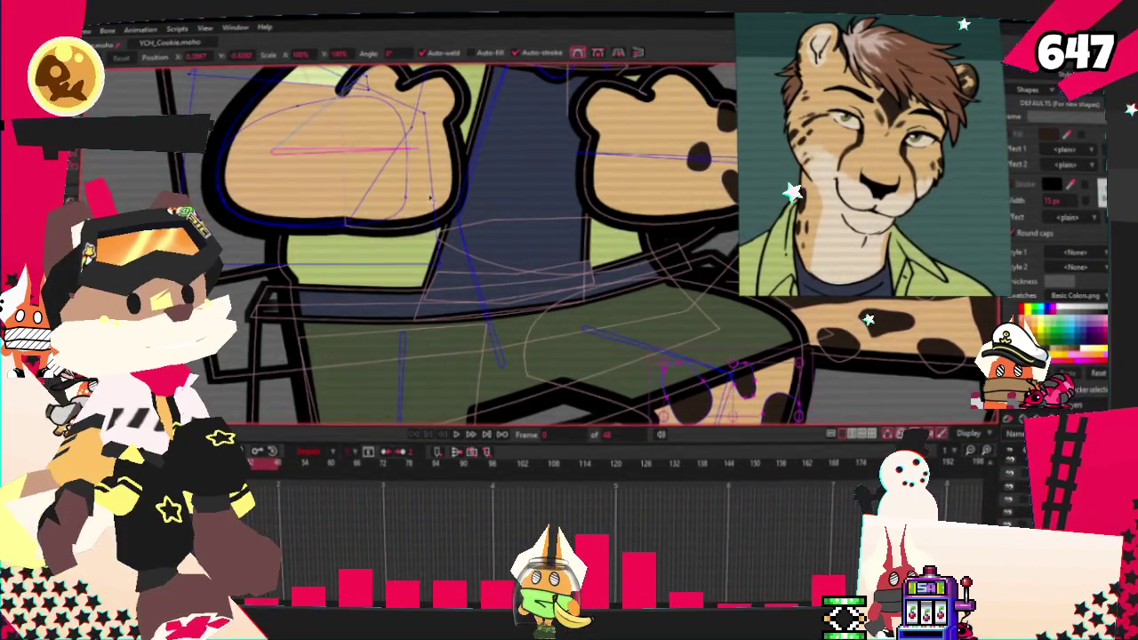
pyautogui.scroll(-3, 429, 201)
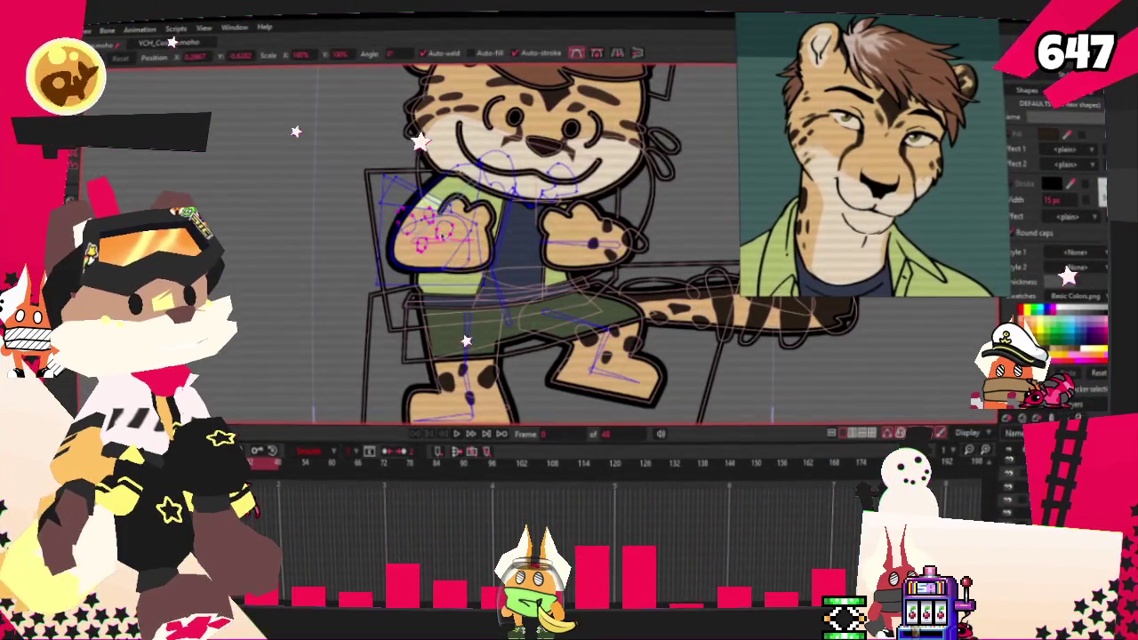
pyautogui.scroll(3, 445, 222)
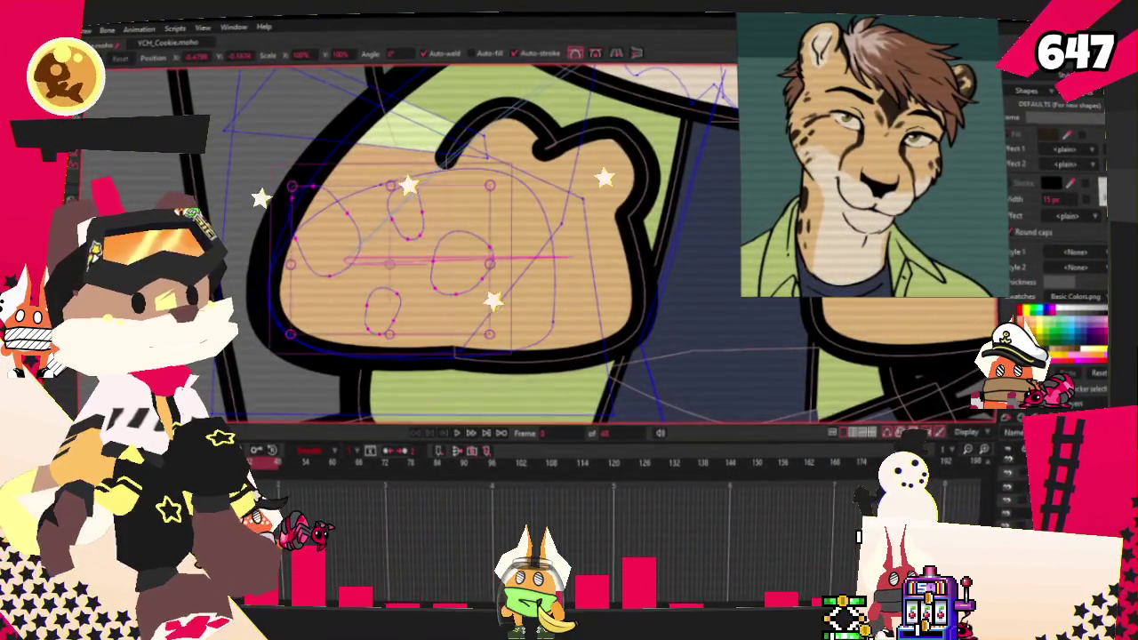
pyautogui.press('f')
pyautogui.click(455, 268)
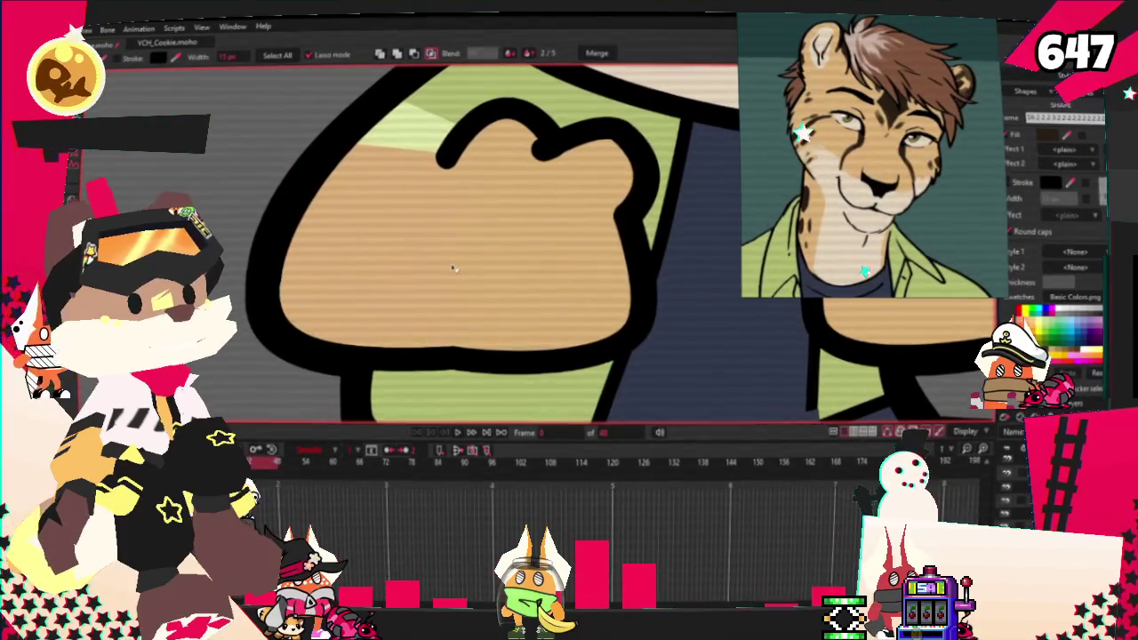
# Step: Inspect which arm points are bound to bones, then zoom back out to the whole cheetah
pyautogui.scroll(-3, 405, 311)
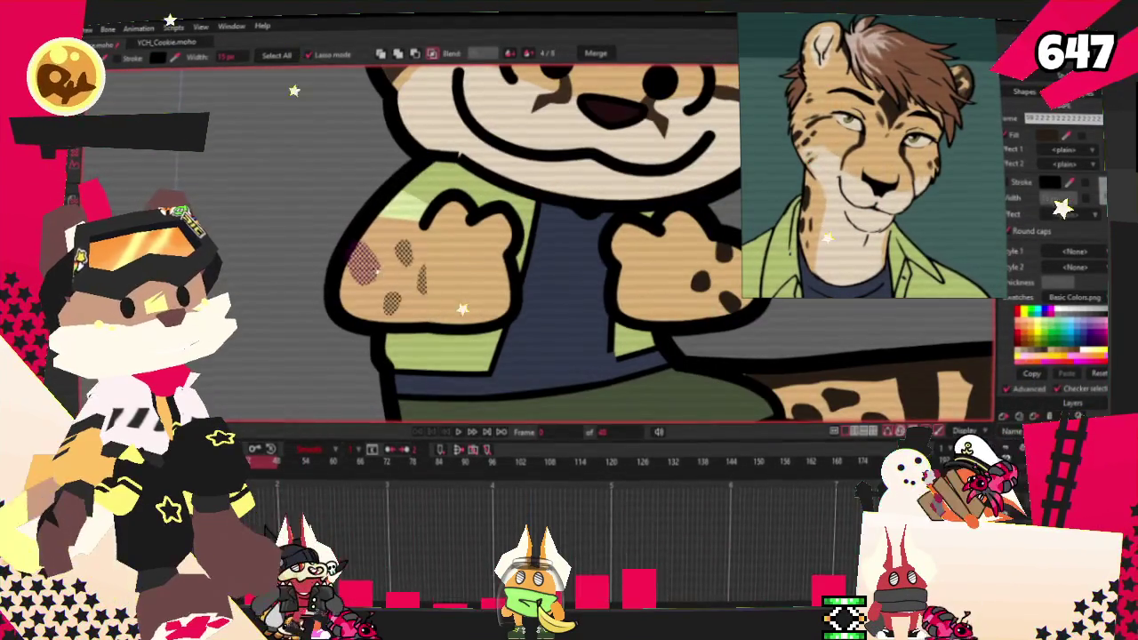
pyautogui.scroll(3, 358, 288)
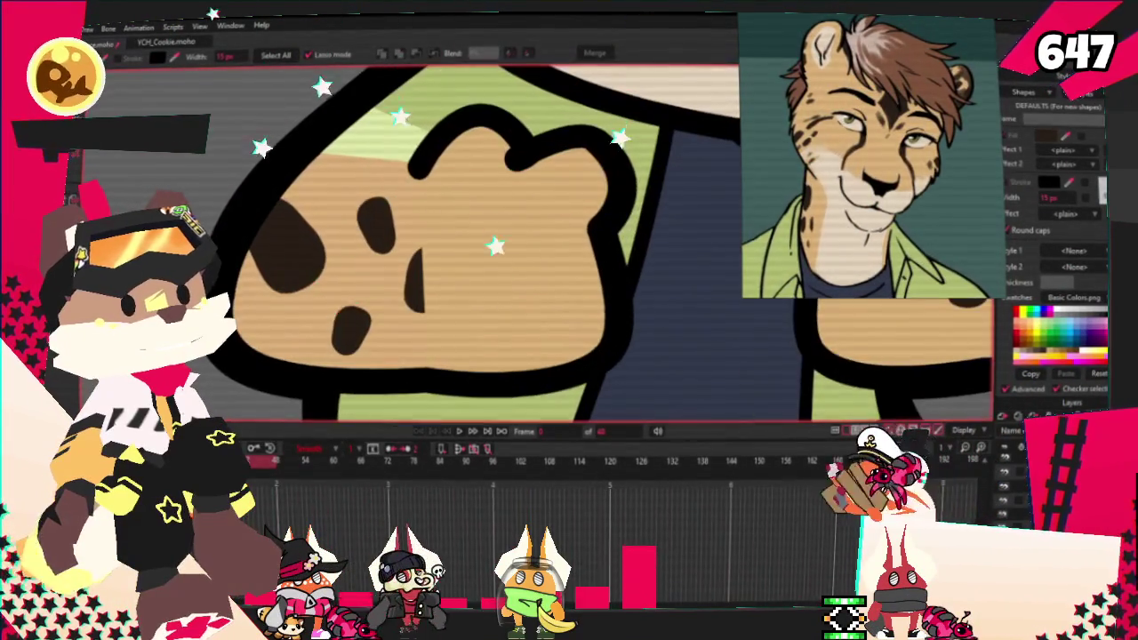
pyautogui.press('t')
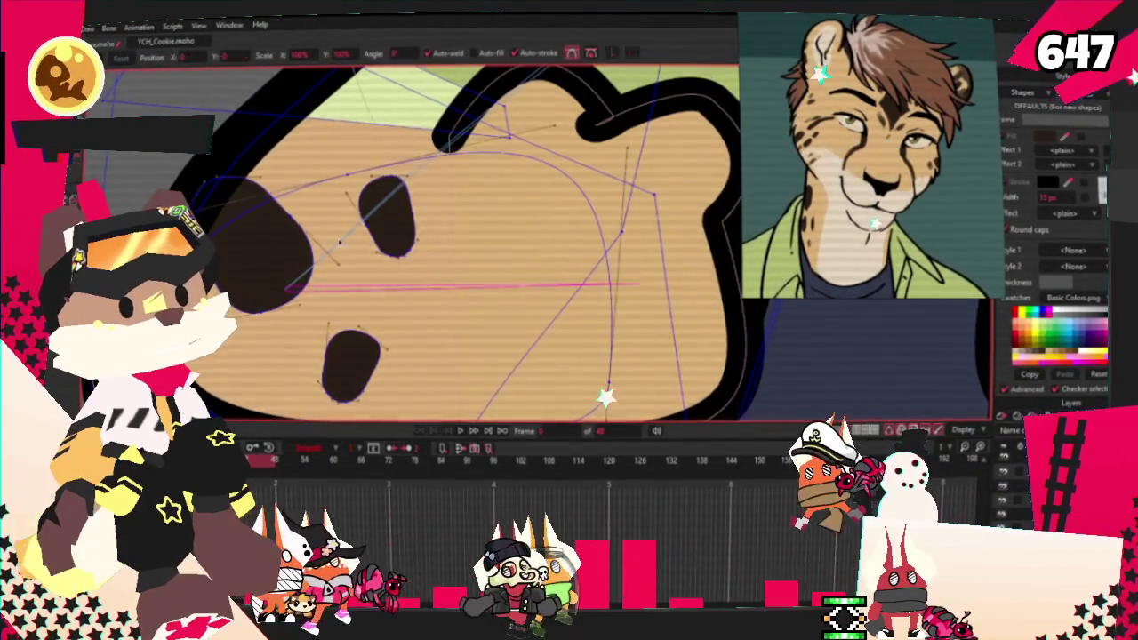
pyautogui.scroll(-2, 405, 240)
pyautogui.press('b')
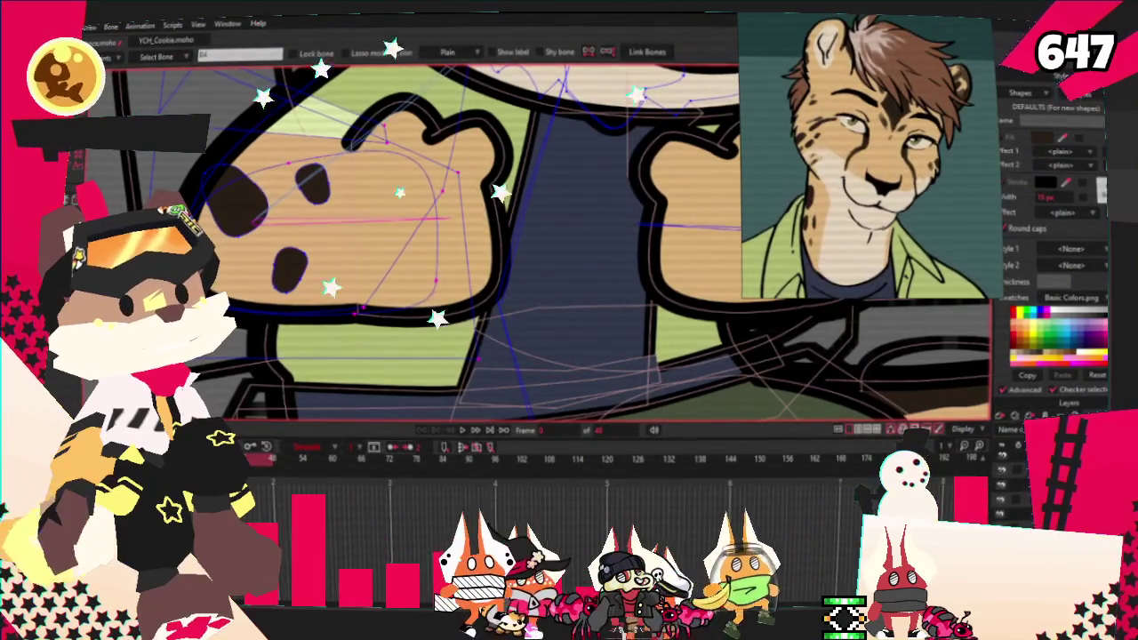
pyautogui.press('u')
pyautogui.scroll(2, 254, 224)
pyautogui.press('i')
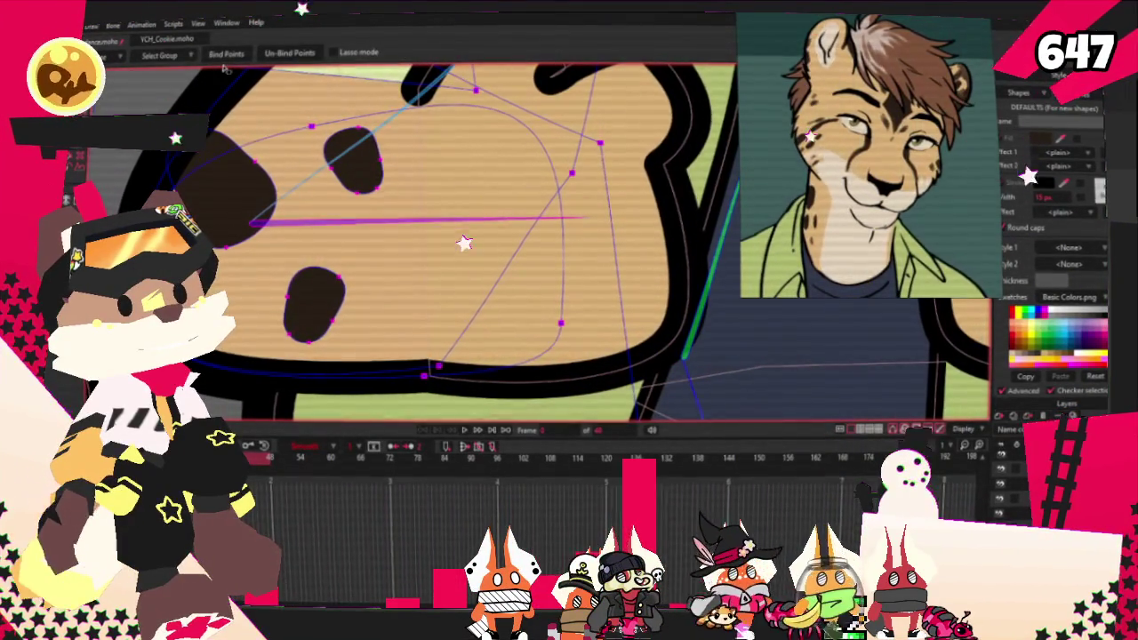
pyautogui.press('u')
pyautogui.scroll(-5, 462, 240)
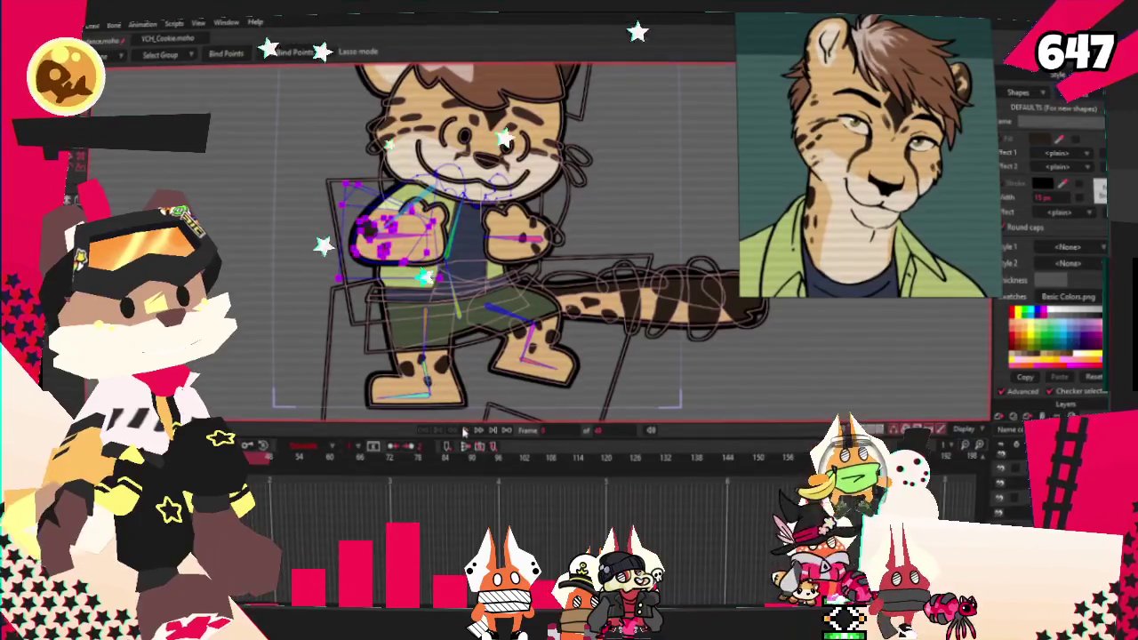
pyautogui.scroll(-2, 609, 378)
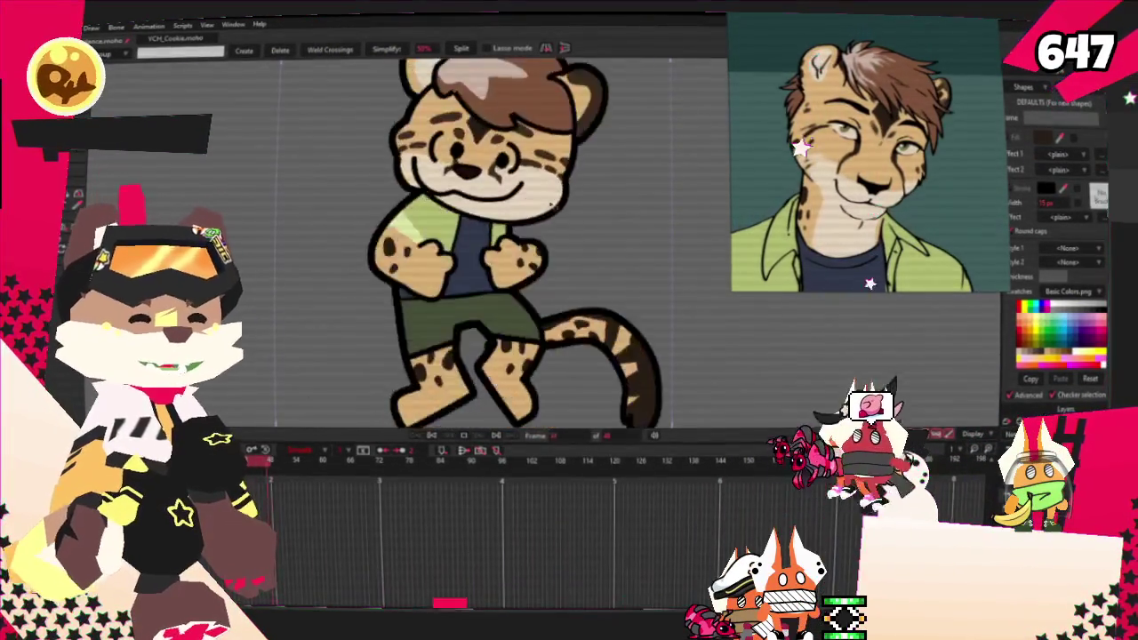
# Step: Select the cheetah's hair shape after previewing the dance
pyautogui.click(546, 205)
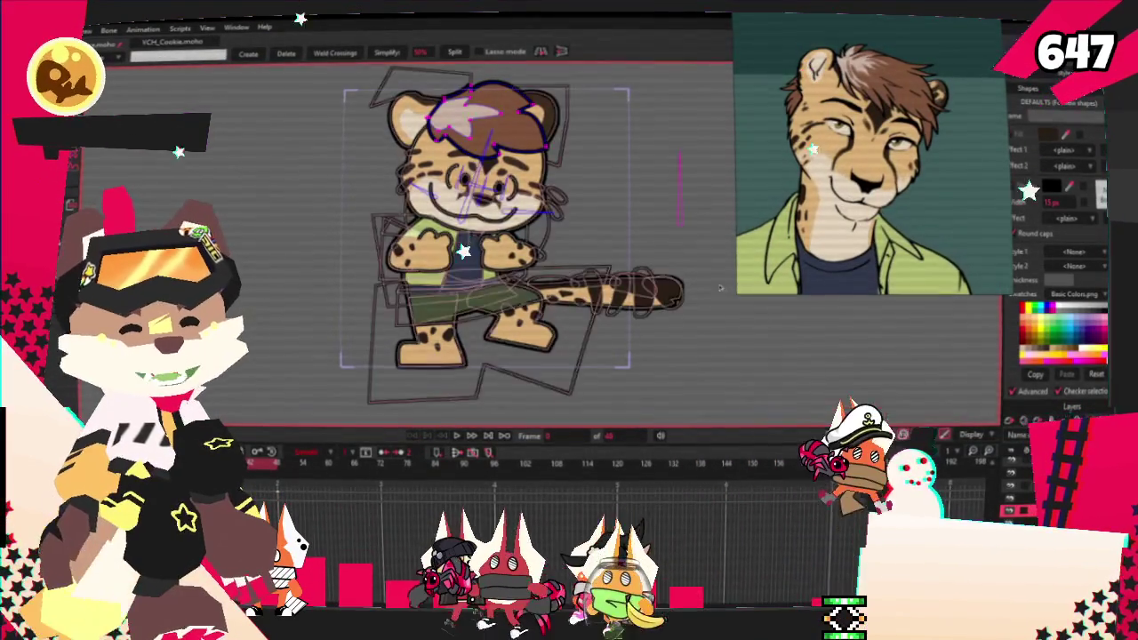
# Step: Move the hair shape down and right, preview the dance, then deselect on the reference board
pyautogui.scroll(-3, 614, 227)
pyautogui.scroll(5, 614, 228)
pyautogui.press('t')
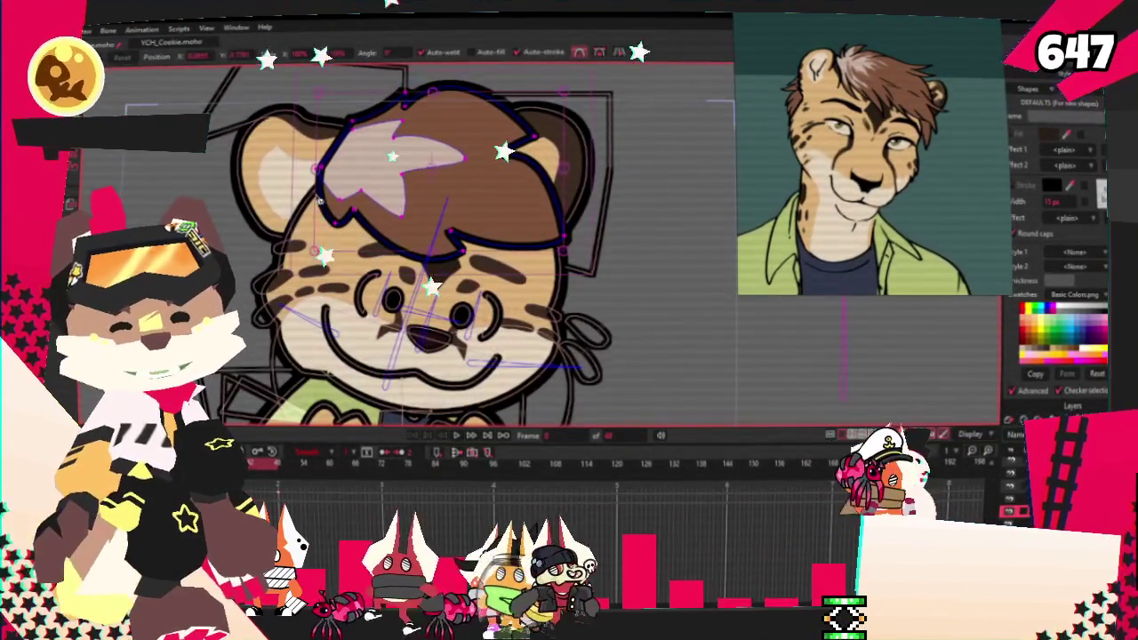
pyautogui.scroll(2, 553, 181)
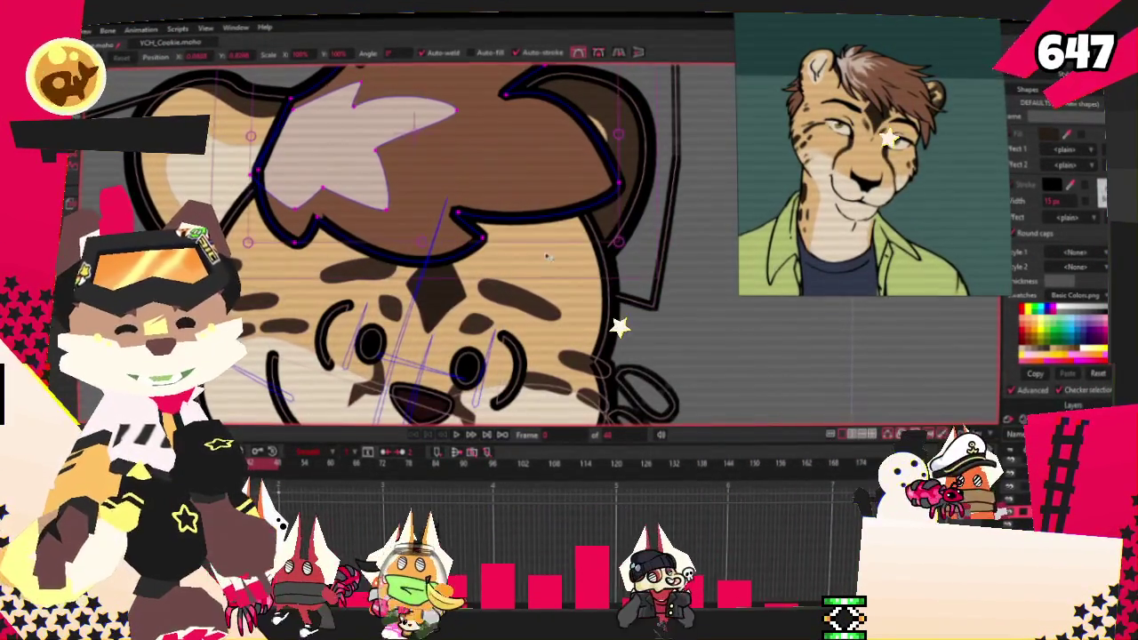
pyautogui.moveTo(531, 182); pyautogui.dragTo(647, 223)
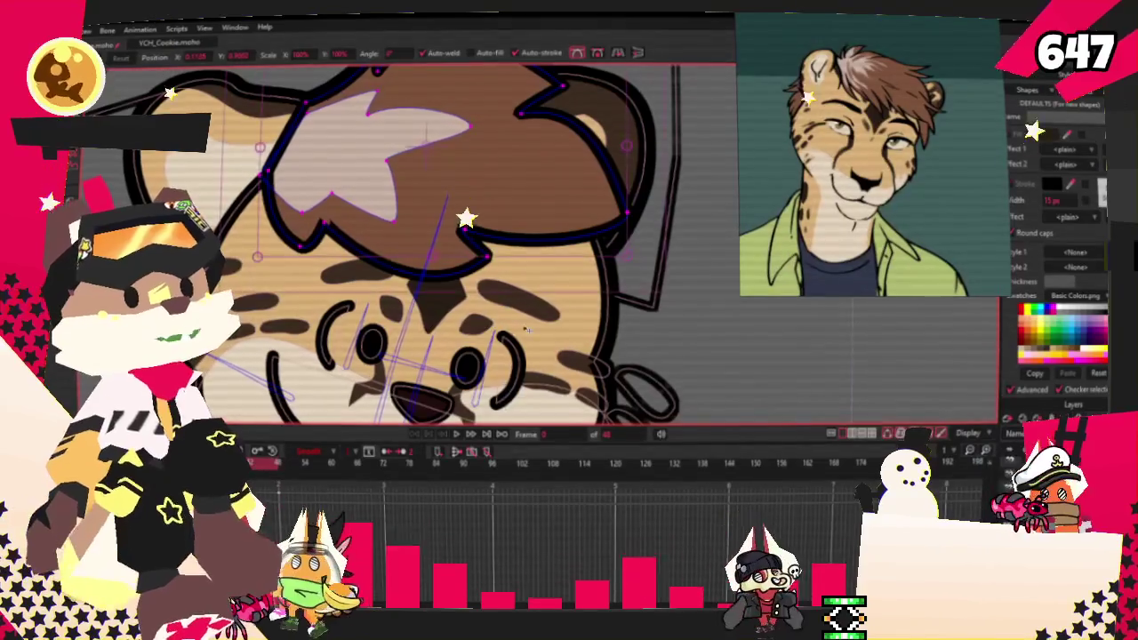
pyautogui.hotkey('ctrl', 'r')
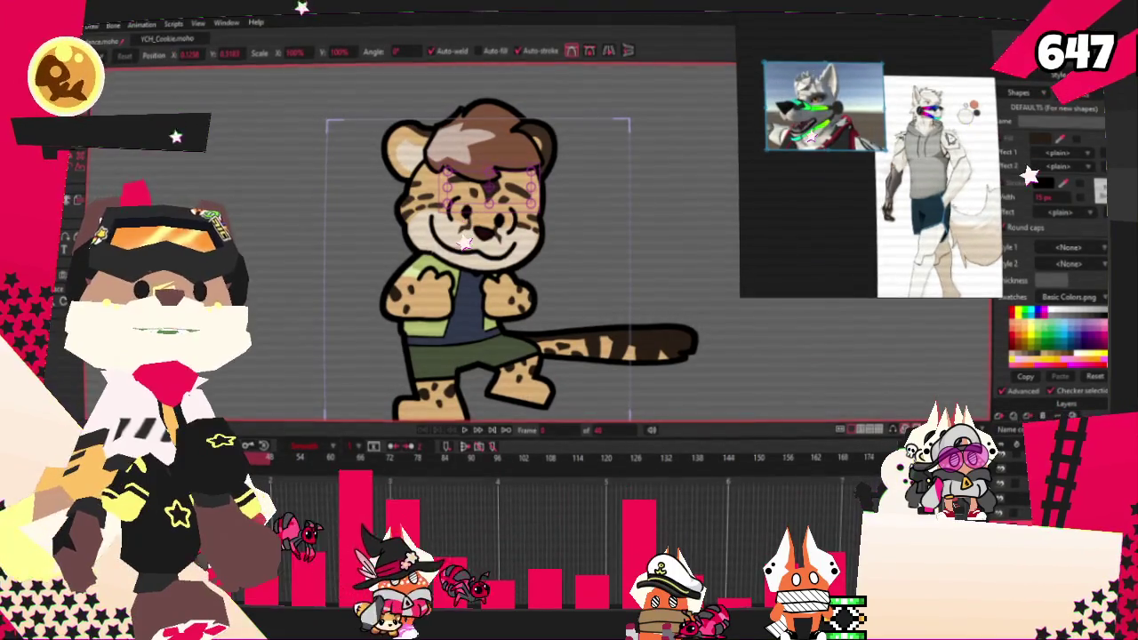
pyautogui.click(838, 219)
# Step: Paste a full-body 3D fox reference, nudge it up, and swap the cheetah for the fox rig
pyautogui.hotkey('ctrl', 'v')
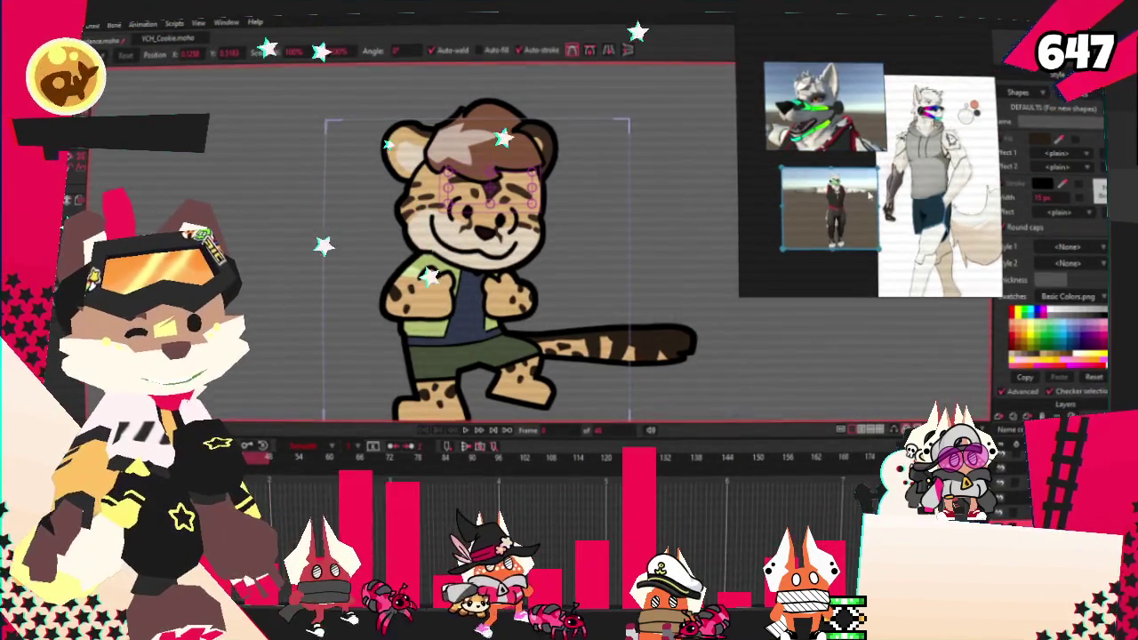
pyautogui.moveTo(816, 203); pyautogui.dragTo(816, 189)
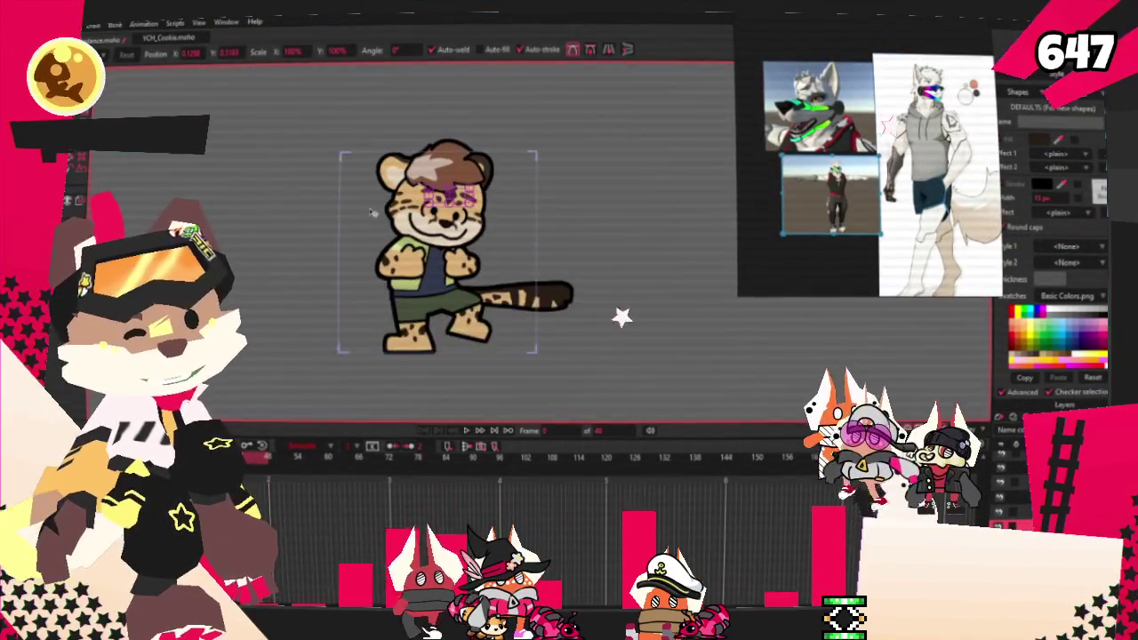
pyautogui.hotkey('alt', 'f')
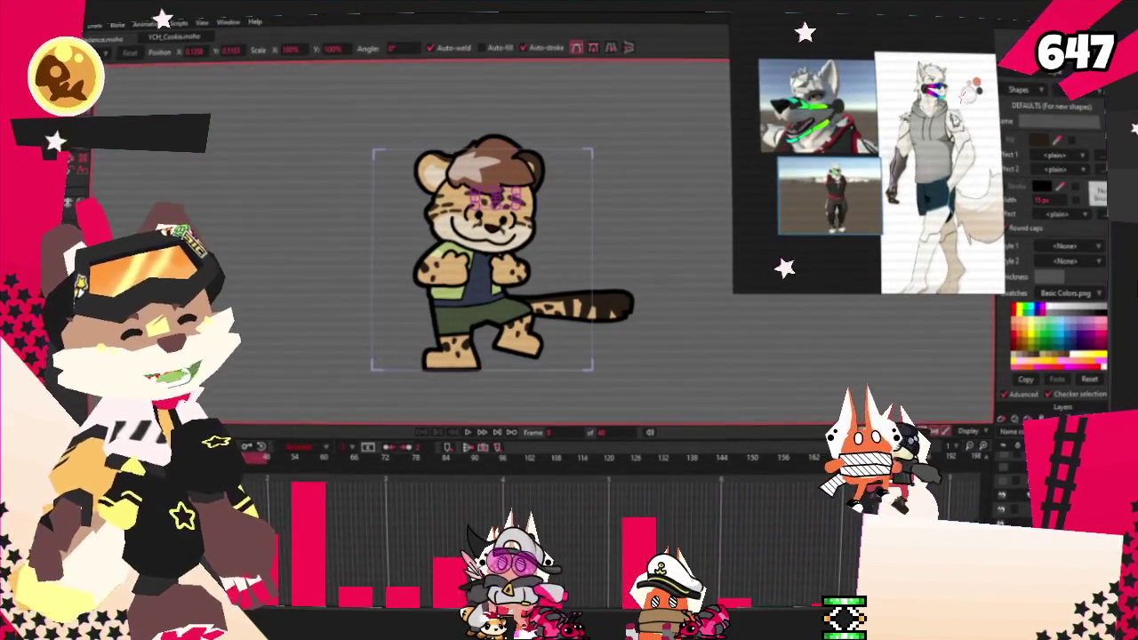
pyautogui.press('m')
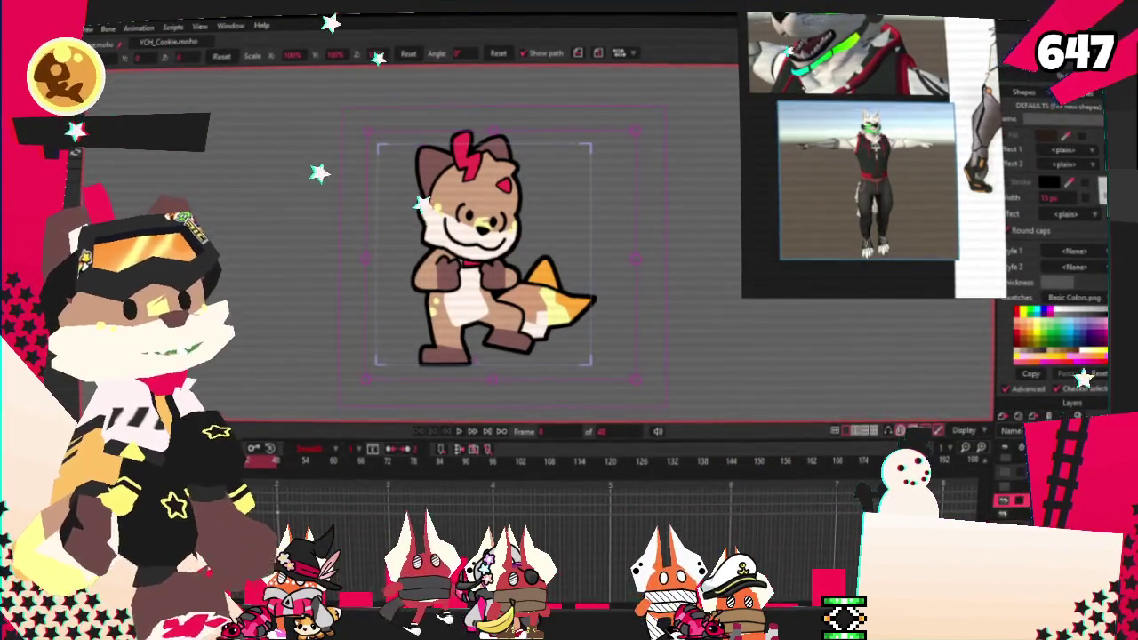
pyautogui.scroll(2, 457, 191)
pyautogui.scroll(2, 457, 191)
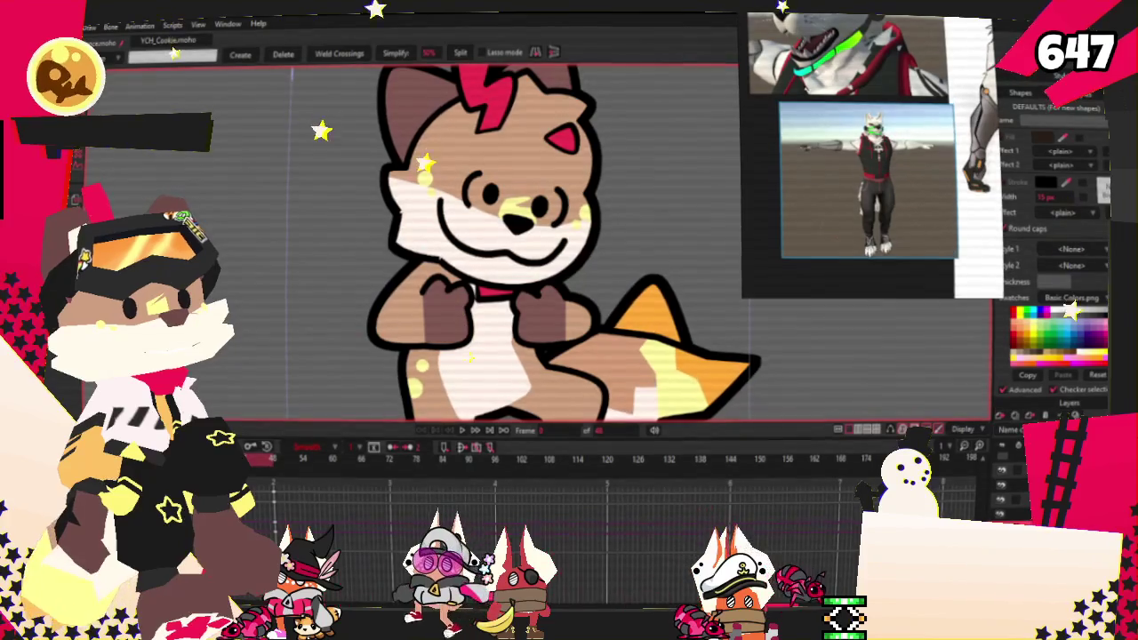
pyautogui.scroll(-1, 637, 331)
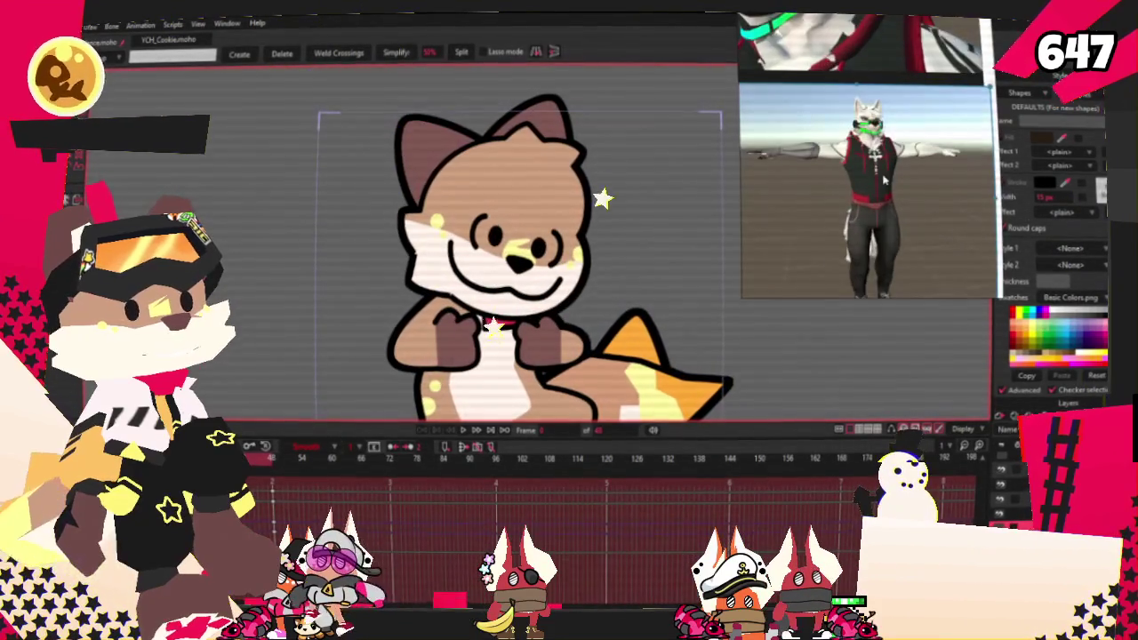
pyautogui.scroll(1, 464, 216)
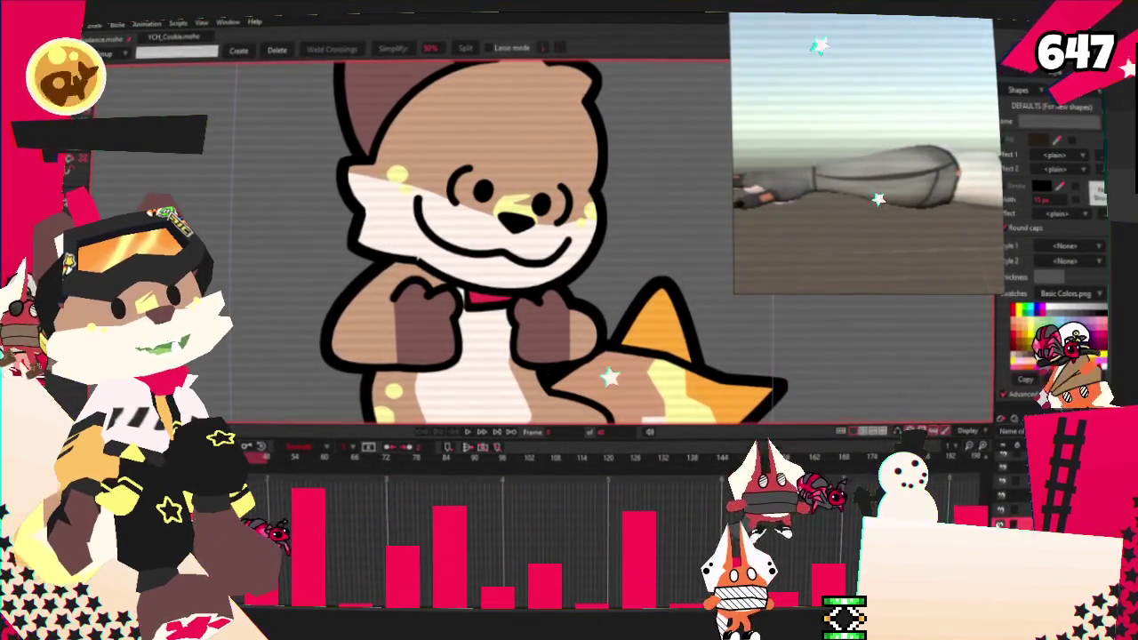
# Step: Select the fox's larger left arm shape
pyautogui.press('w')
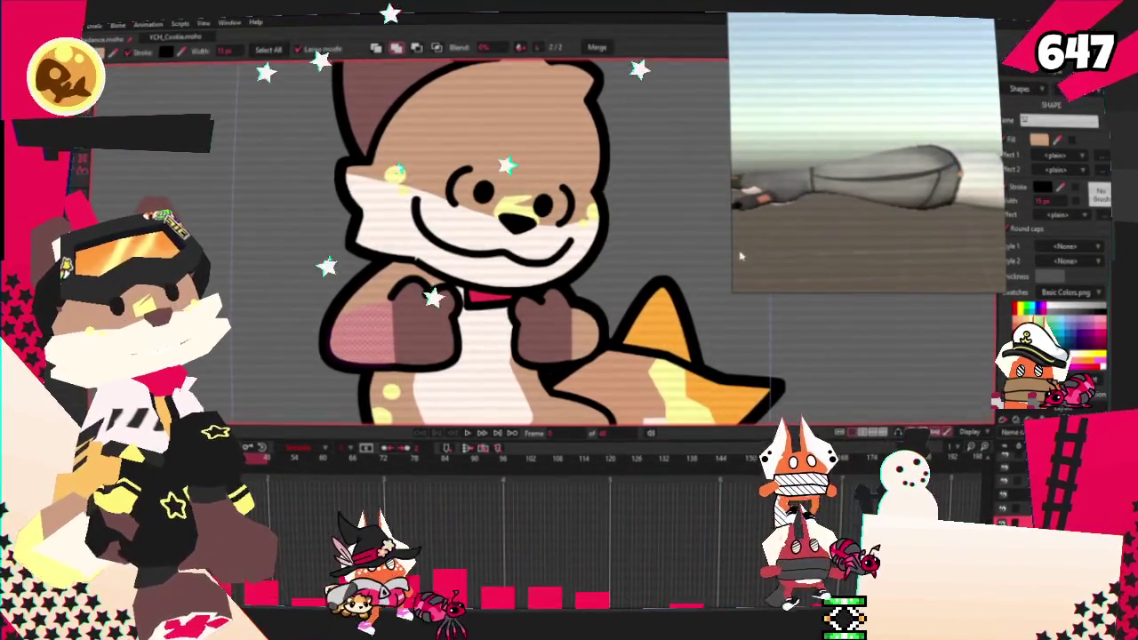
pyautogui.click(384, 300)
pyautogui.click(373, 290)
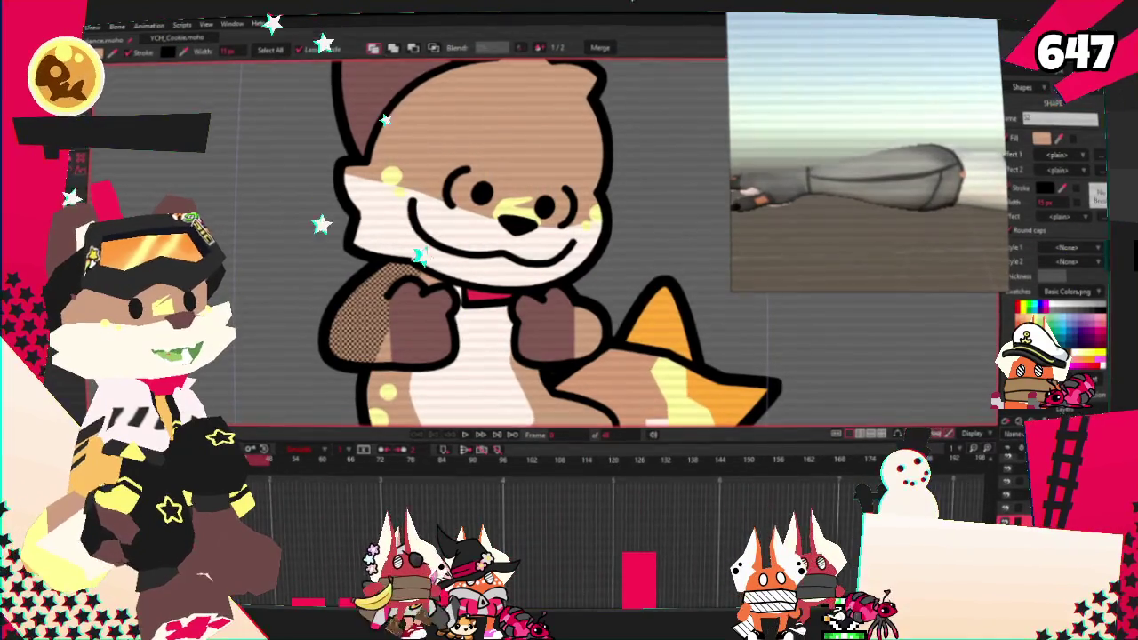
# Step: Draw a rectangle over the fox's lower left body, then delete the stray tan rectangle
pyautogui.press('r')
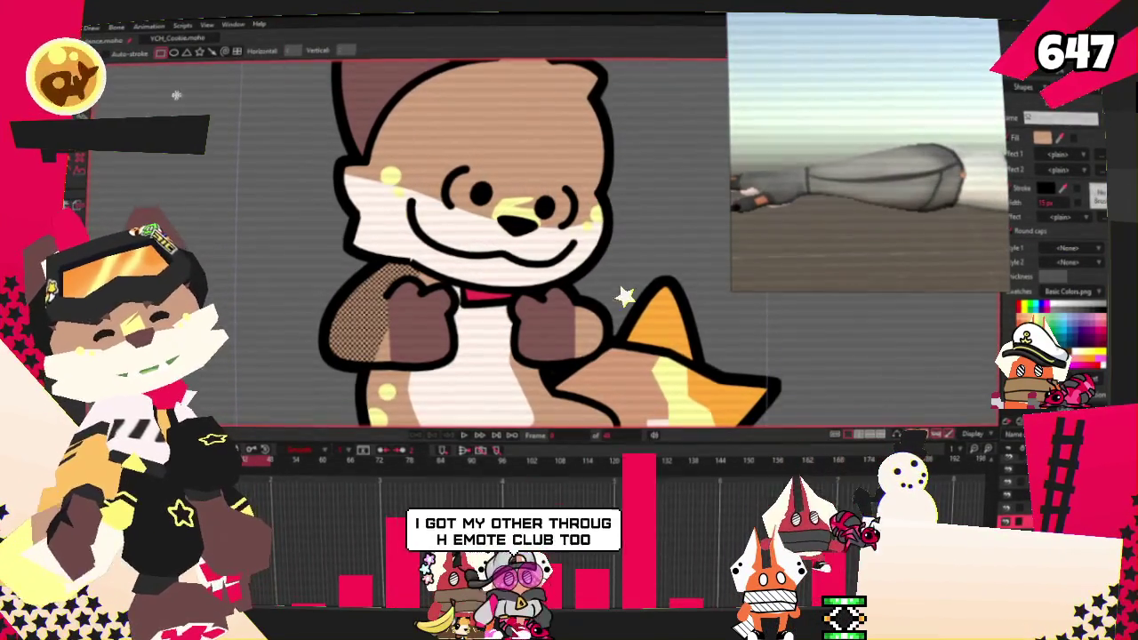
pyautogui.moveTo(257, 278); pyautogui.dragTo(382, 416)
pyautogui.press('g')
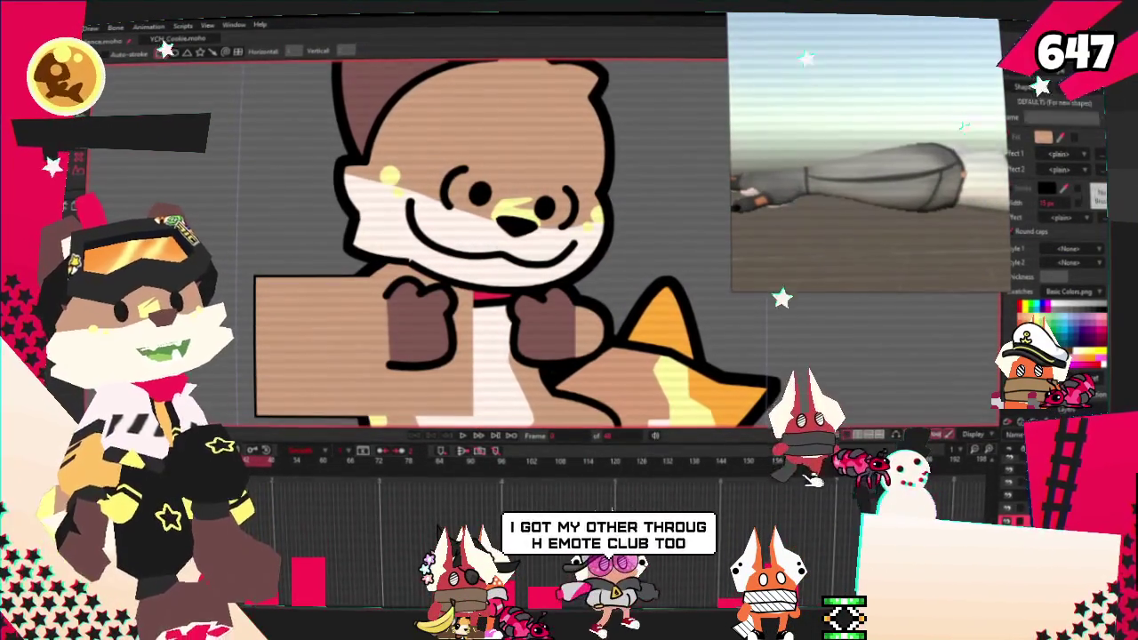
pyautogui.press('q')
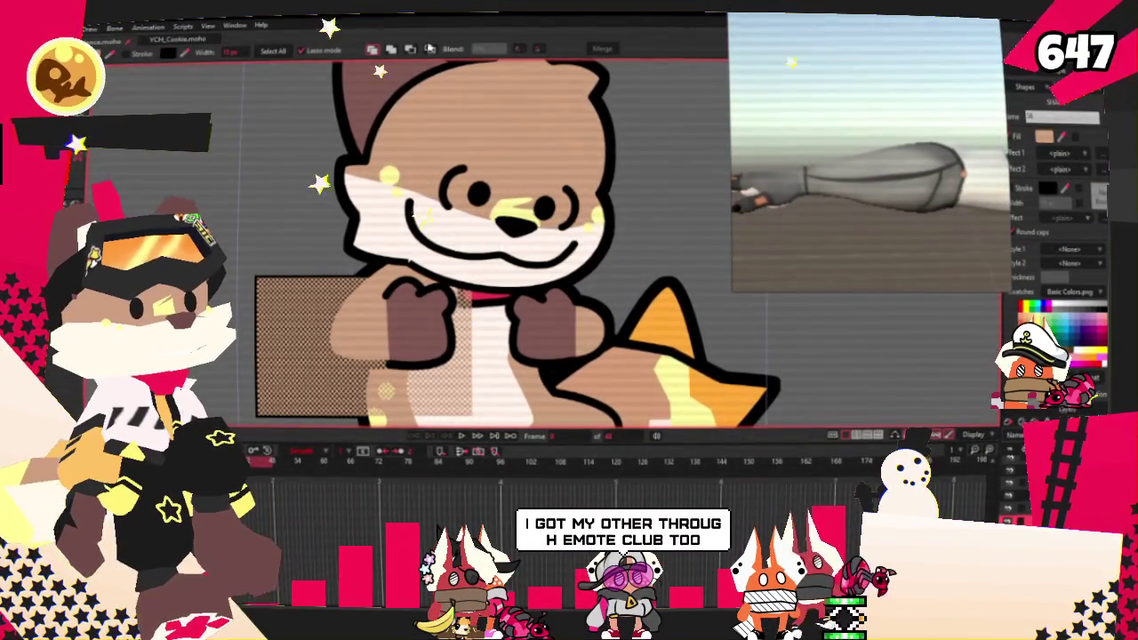
pyautogui.press('Delete')
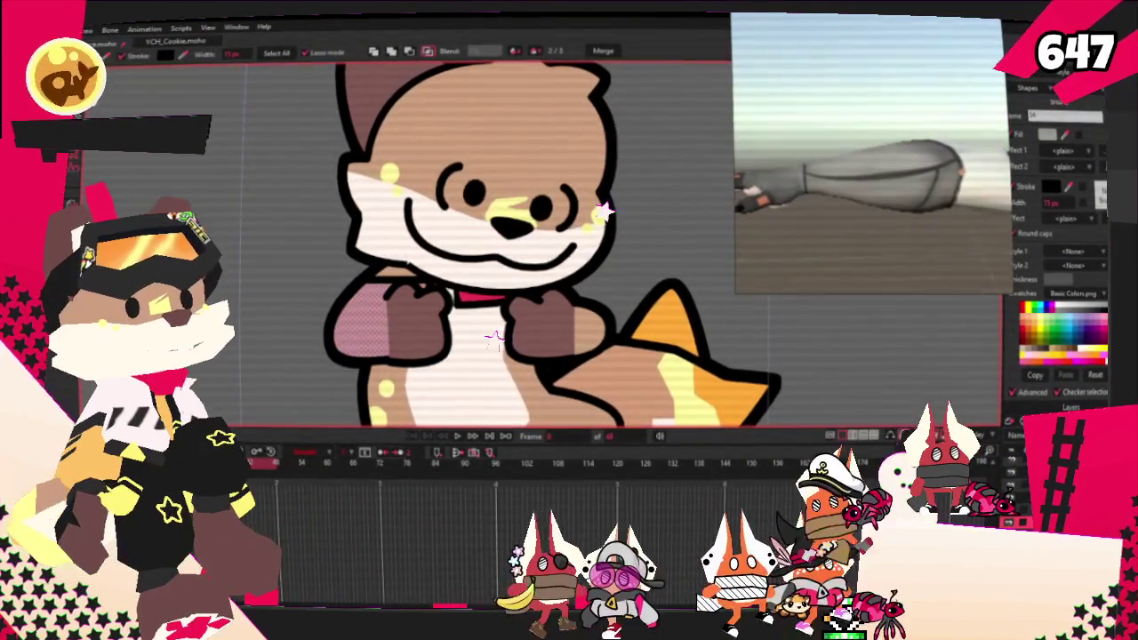
# Step: Zoom in on the left arm and switch to moving its points
pyautogui.scroll(3, 414, 310)
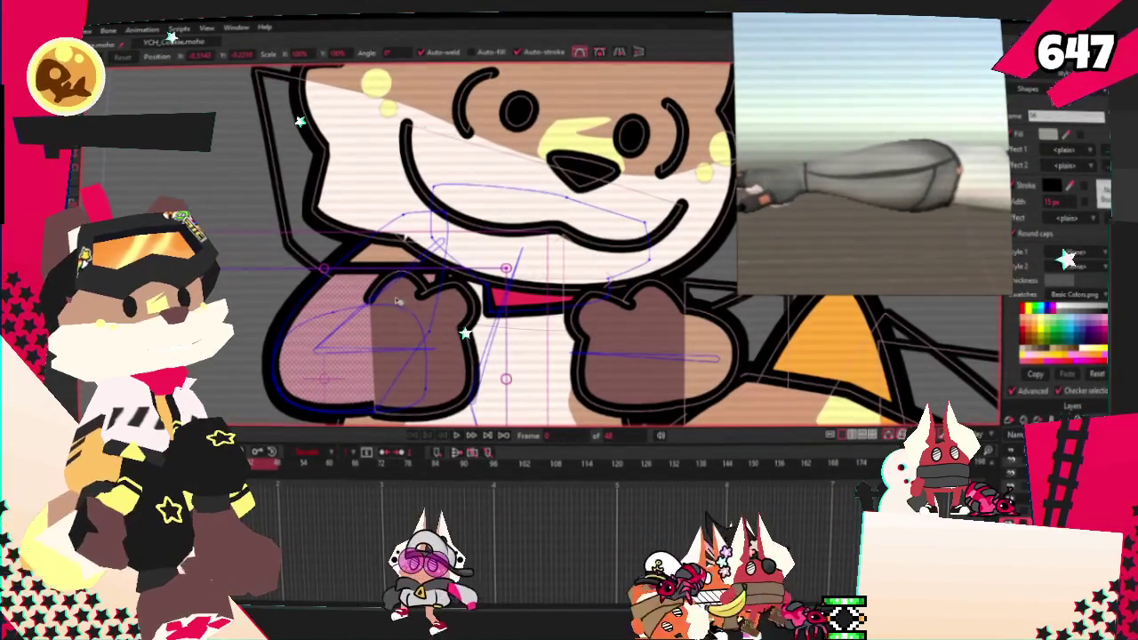
pyautogui.press('r')
pyautogui.scroll(1, 497, 260)
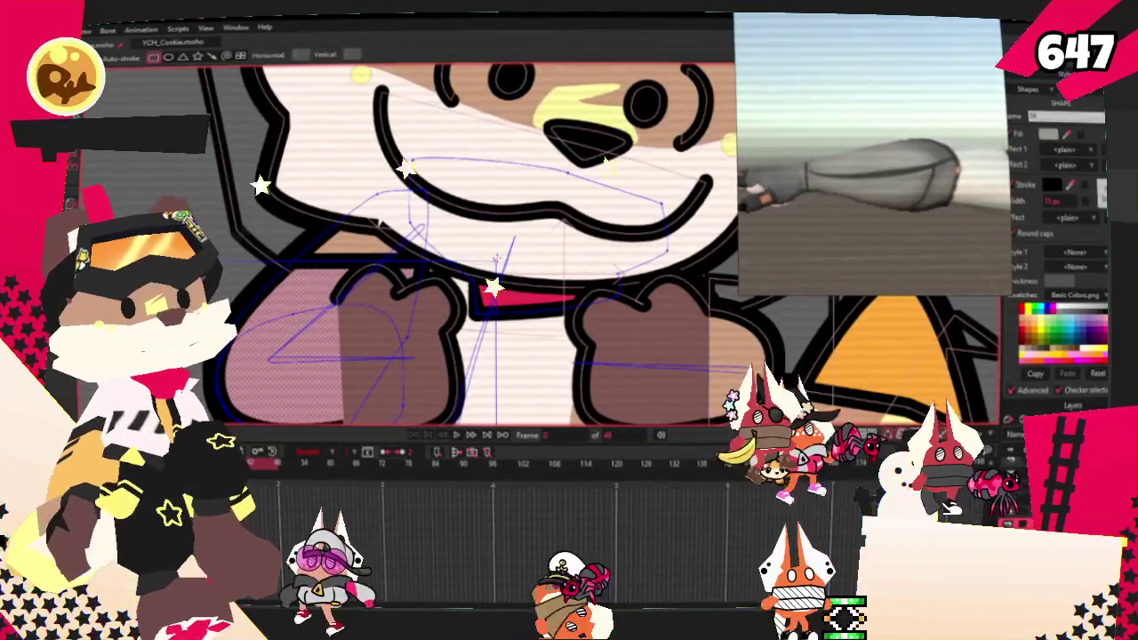
pyautogui.press('t')
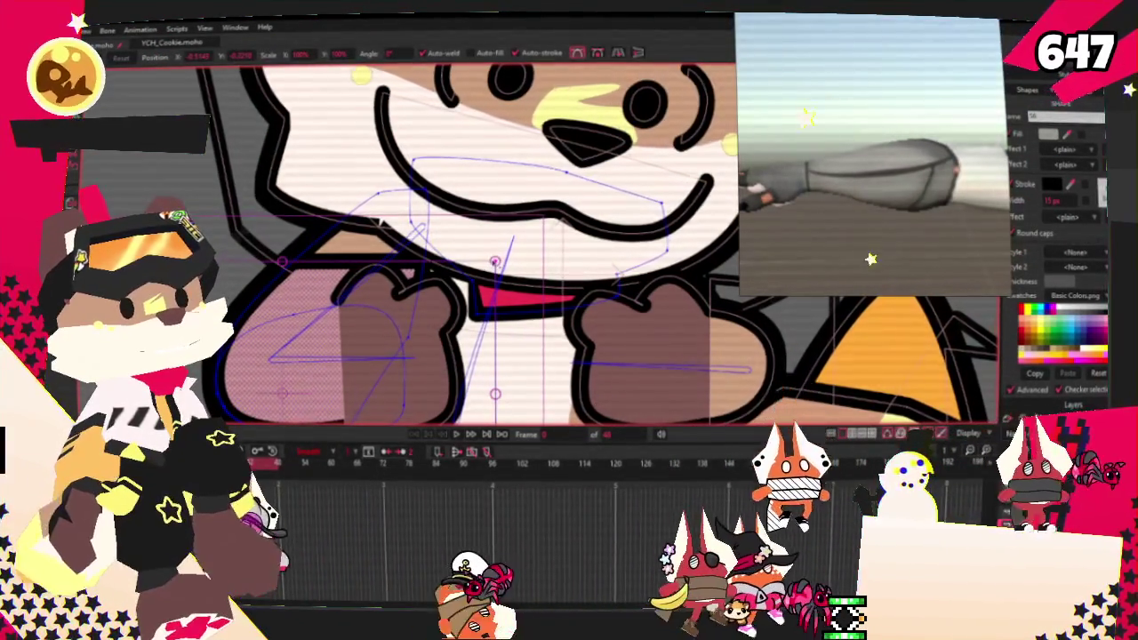
pyautogui.scroll(-3, 250, 274)
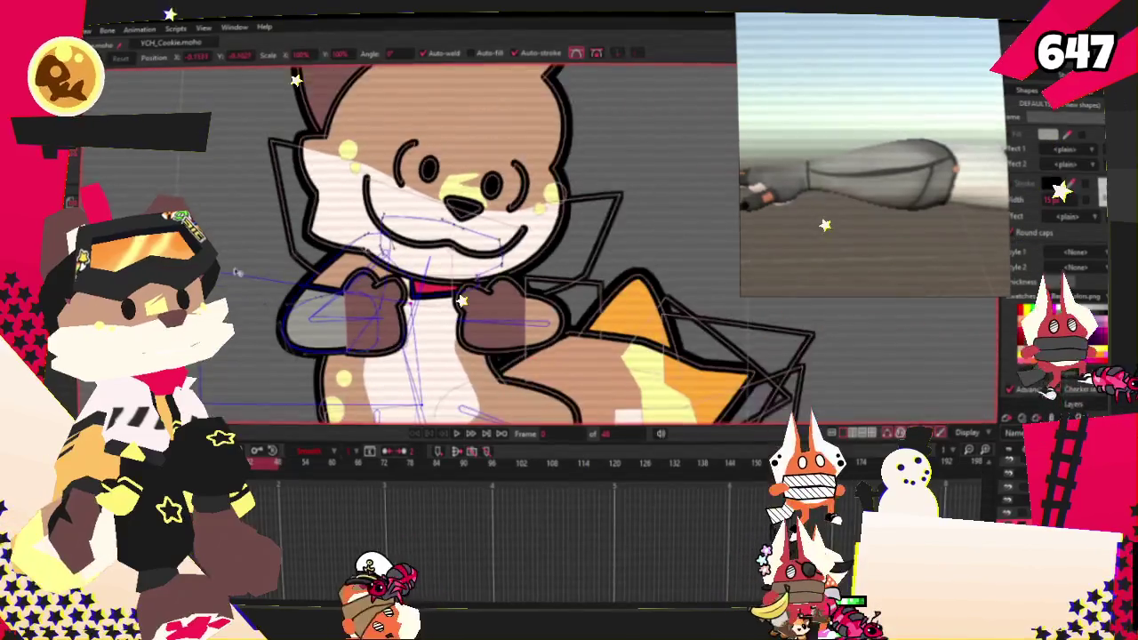
pyautogui.scroll(1, 250, 274)
pyautogui.scroll(-1, 250, 279)
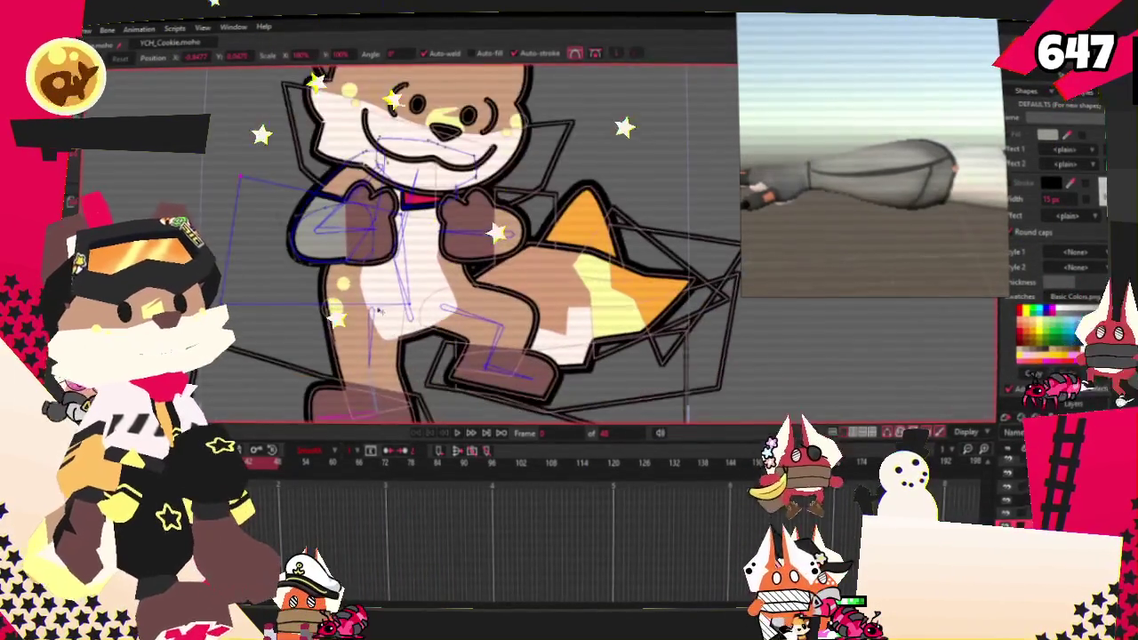
pyautogui.scroll(3, 516, 240)
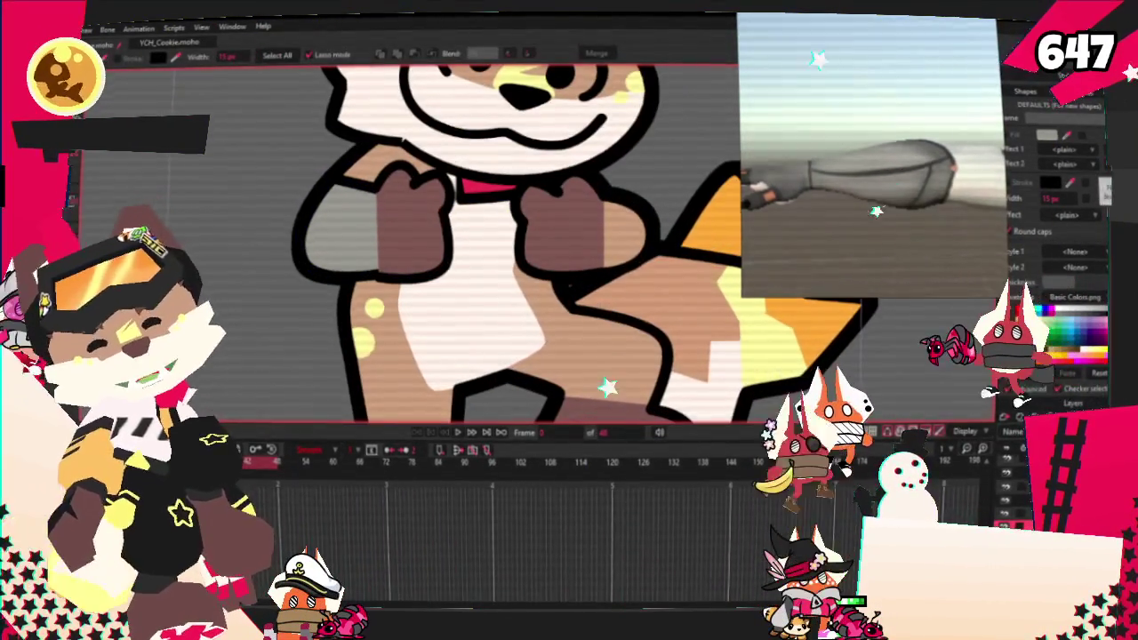
pyautogui.press('t')
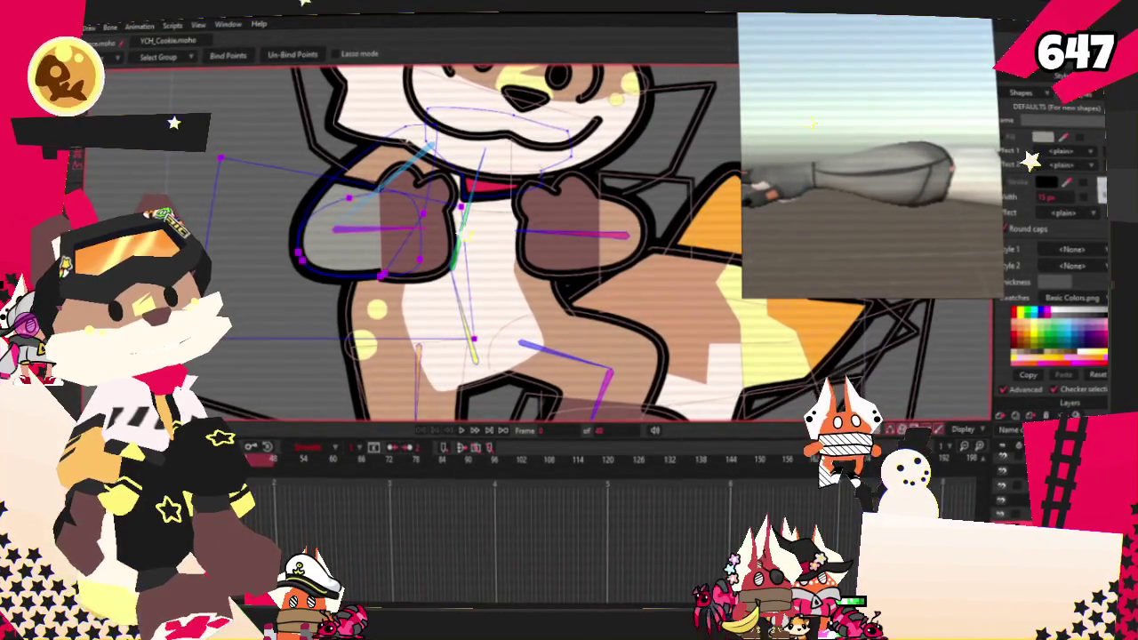
# Step: Advance the timeline to frame 1 and zoom around the fox with Transform Points
pyautogui.hotkey('ctrl', 'Right')
pyautogui.scroll(-5, 426, 240)
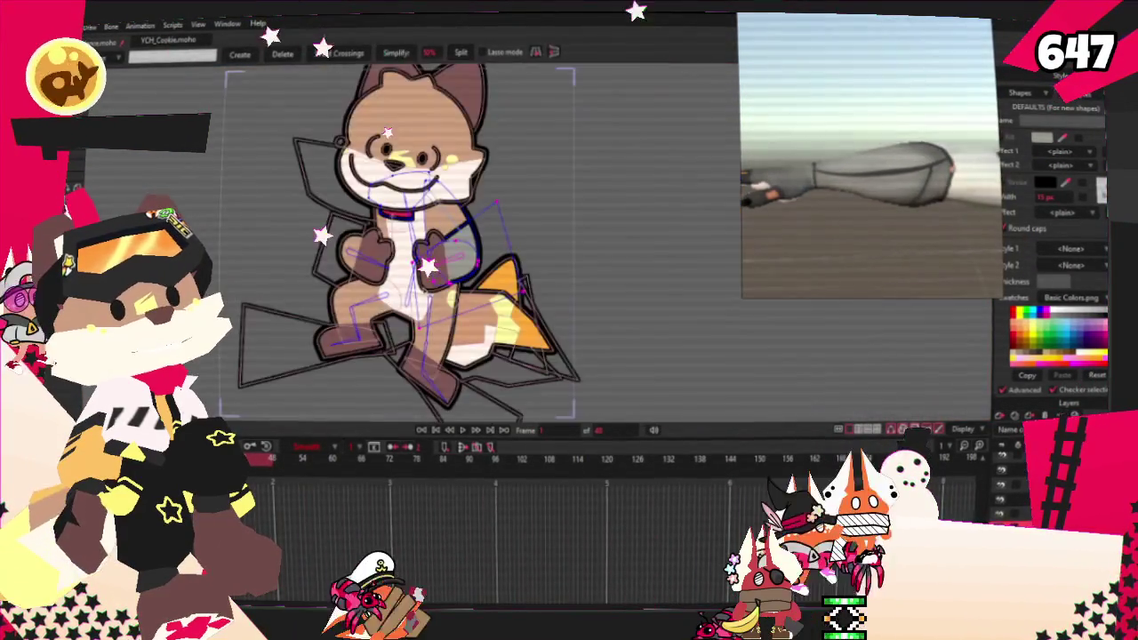
pyautogui.scroll(3, 427, 241)
pyautogui.scroll(-2, 360, 208)
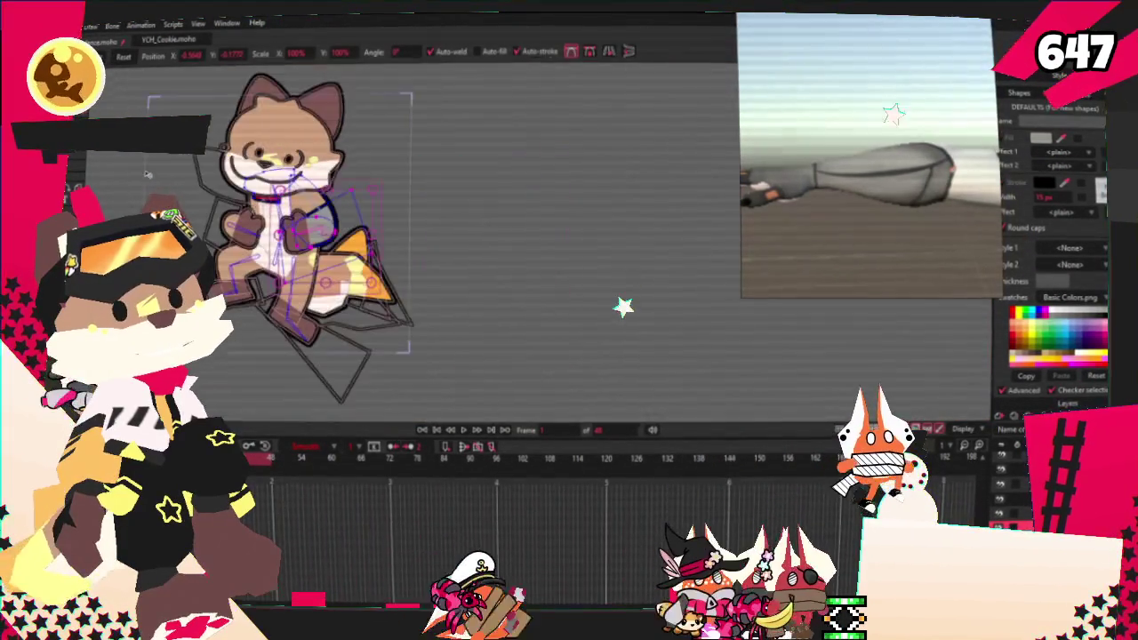
pyautogui.press('t')
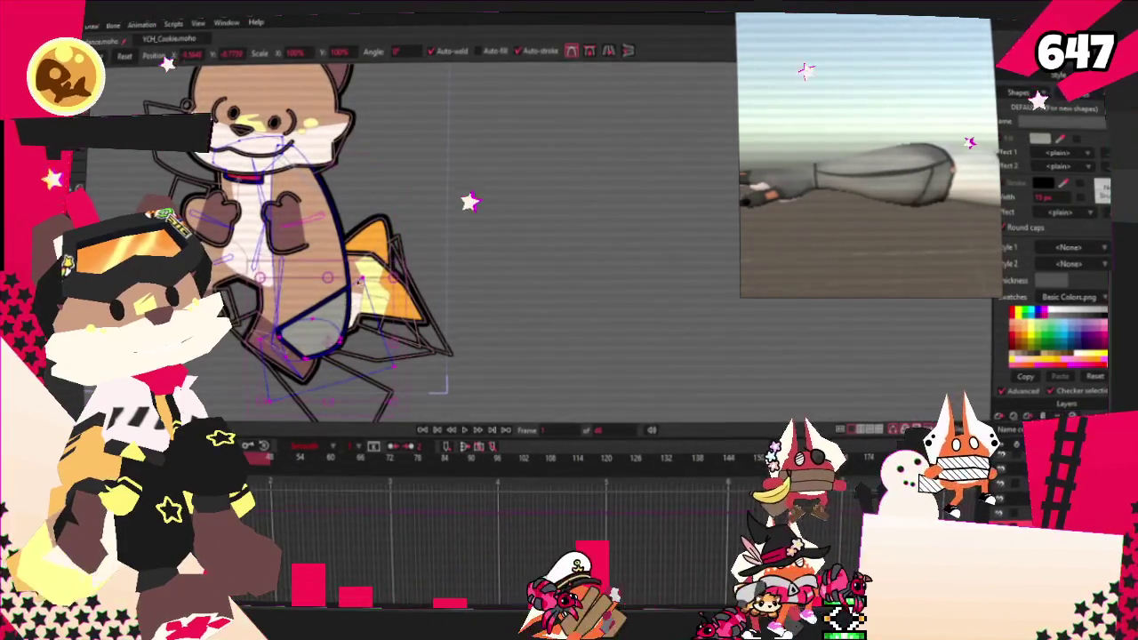
pyautogui.scroll(2, 362, 204)
pyautogui.scroll(3, 362, 199)
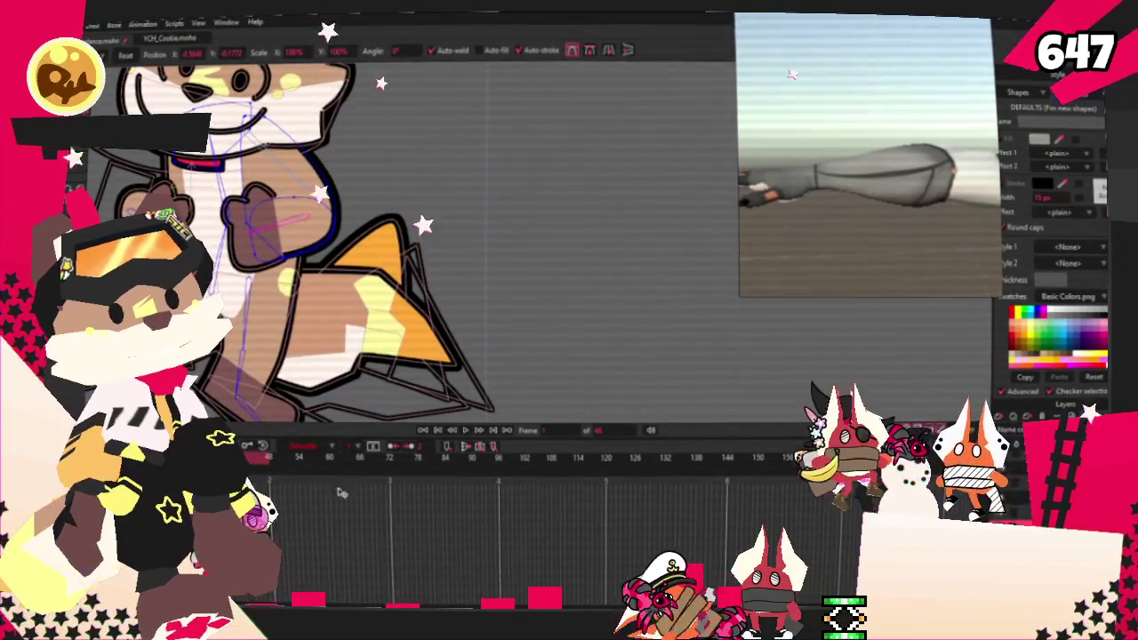
pyautogui.scroll(-3, 362, 199)
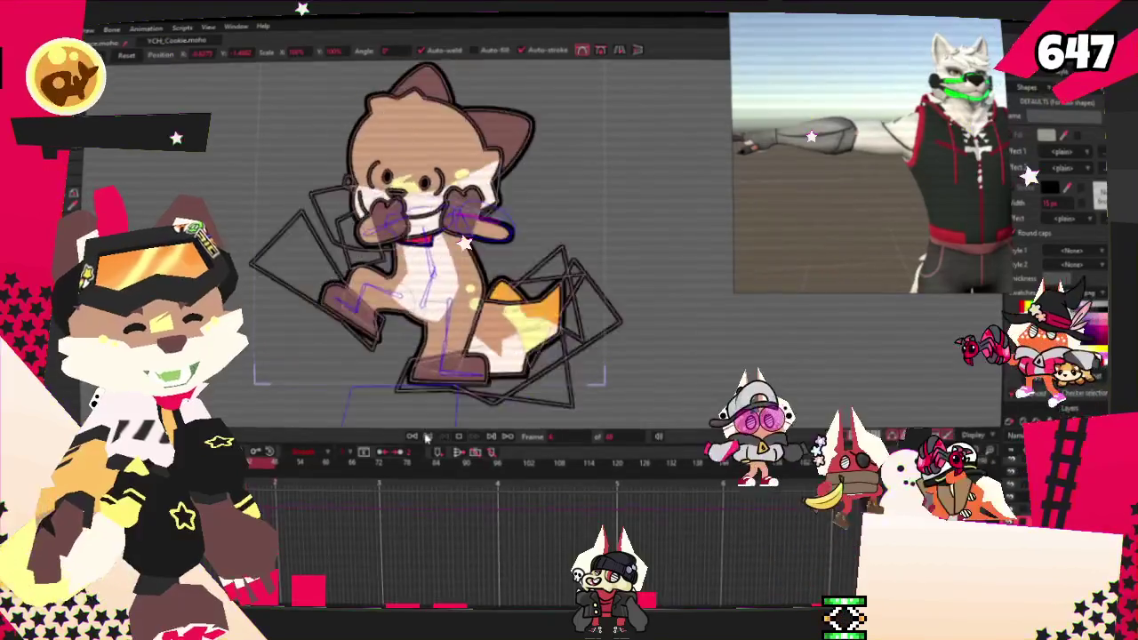
pyautogui.scroll(3, 400, 249)
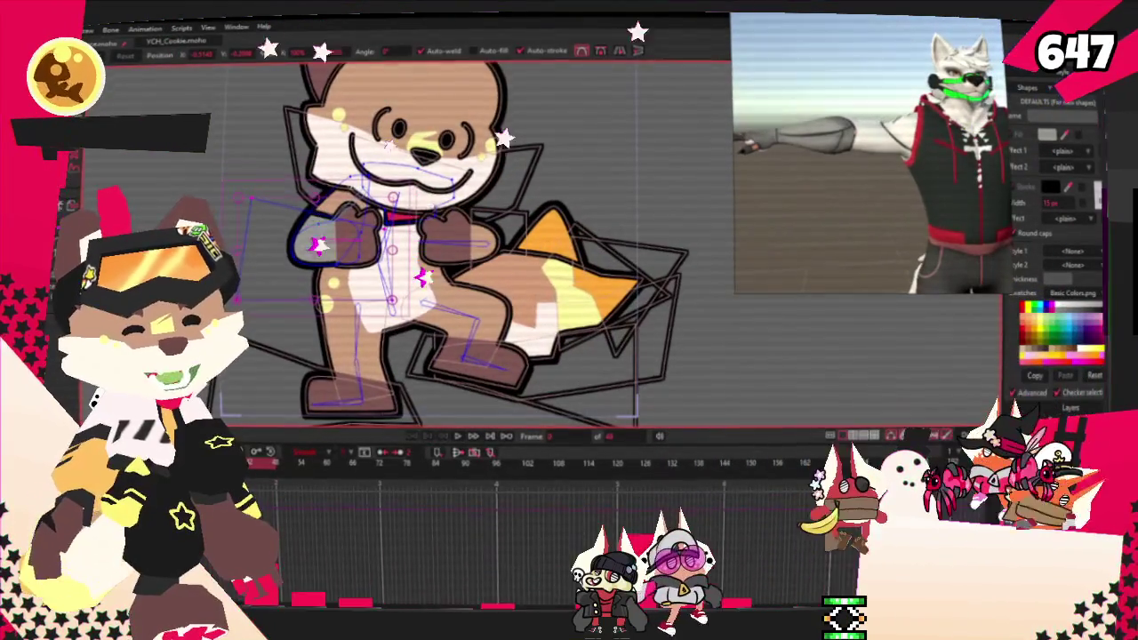
# Step: Select the fox's lower body and leg shape
pyautogui.click(471, 374)
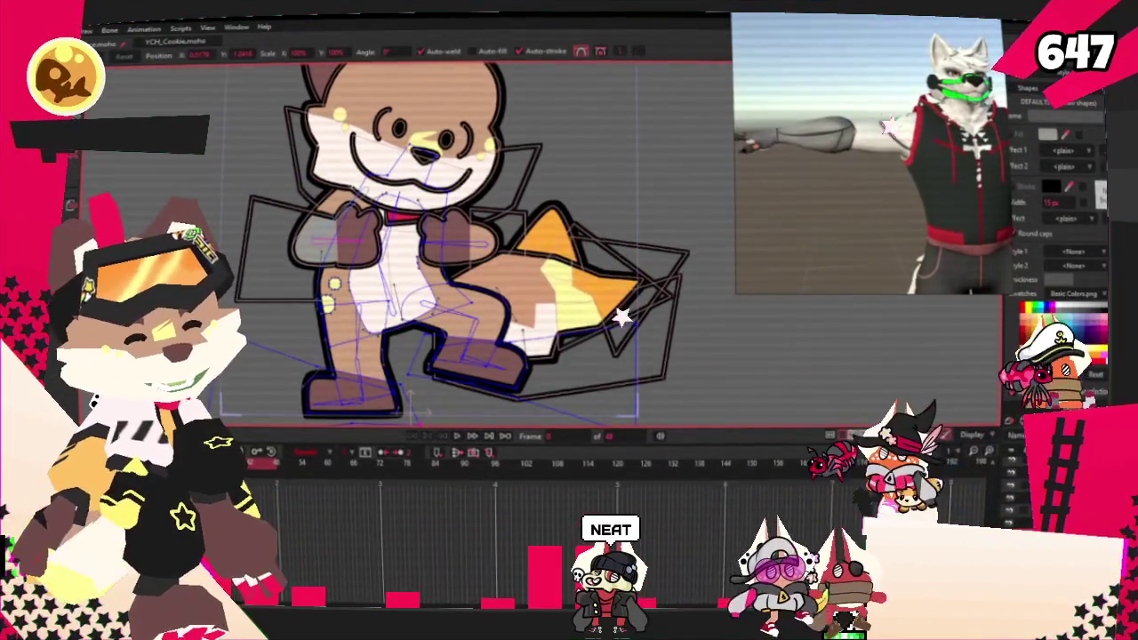
pyautogui.press('g')
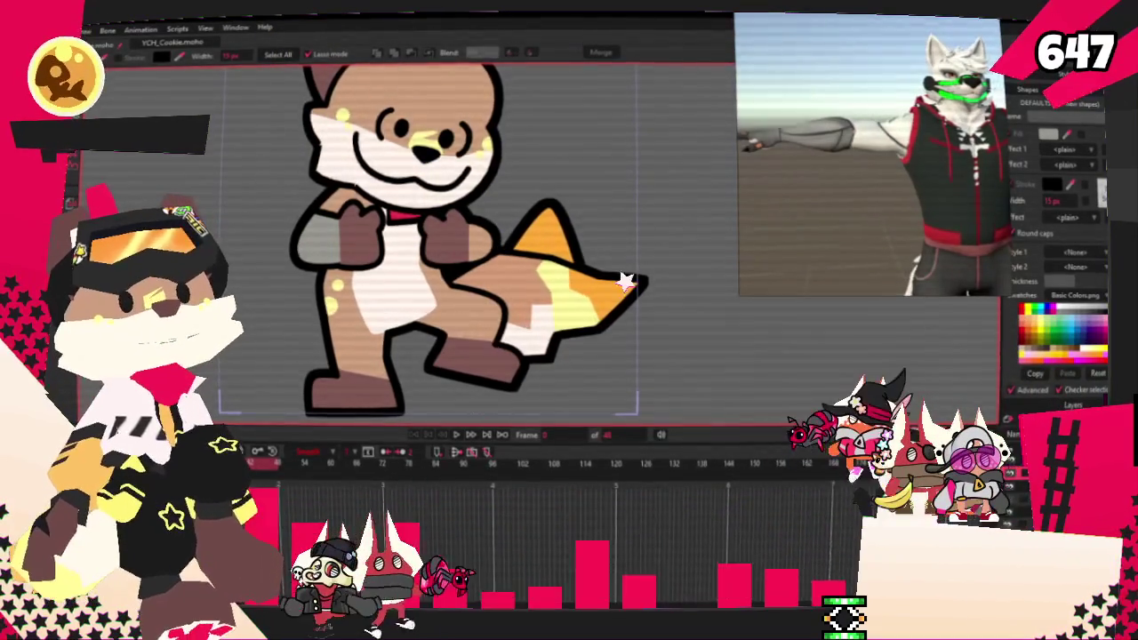
pyautogui.scroll(3, 509, 255)
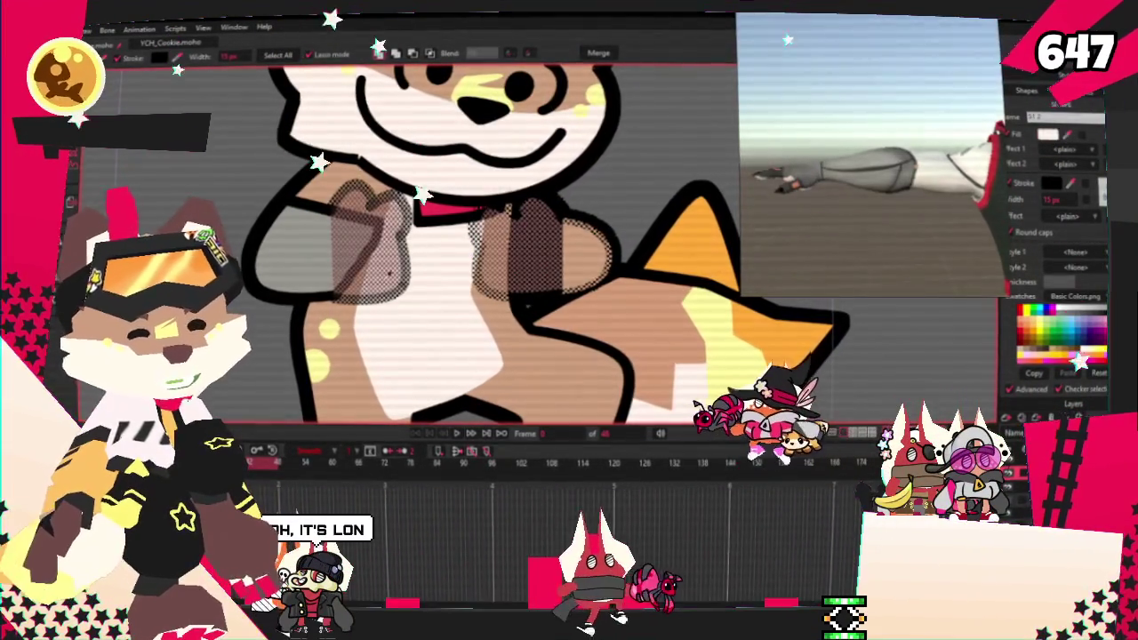
# Step: Deselect the arm shapes and select the fox's other paw
pyautogui.hotkey('ctrl', 'd')
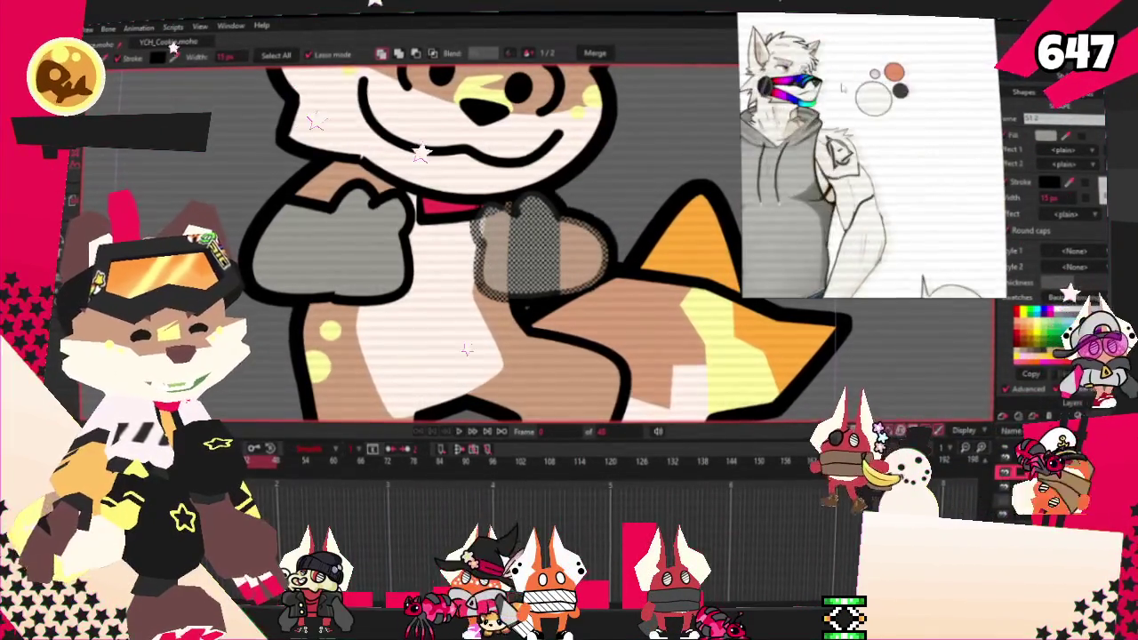
pyautogui.scroll(-5, 444, 240)
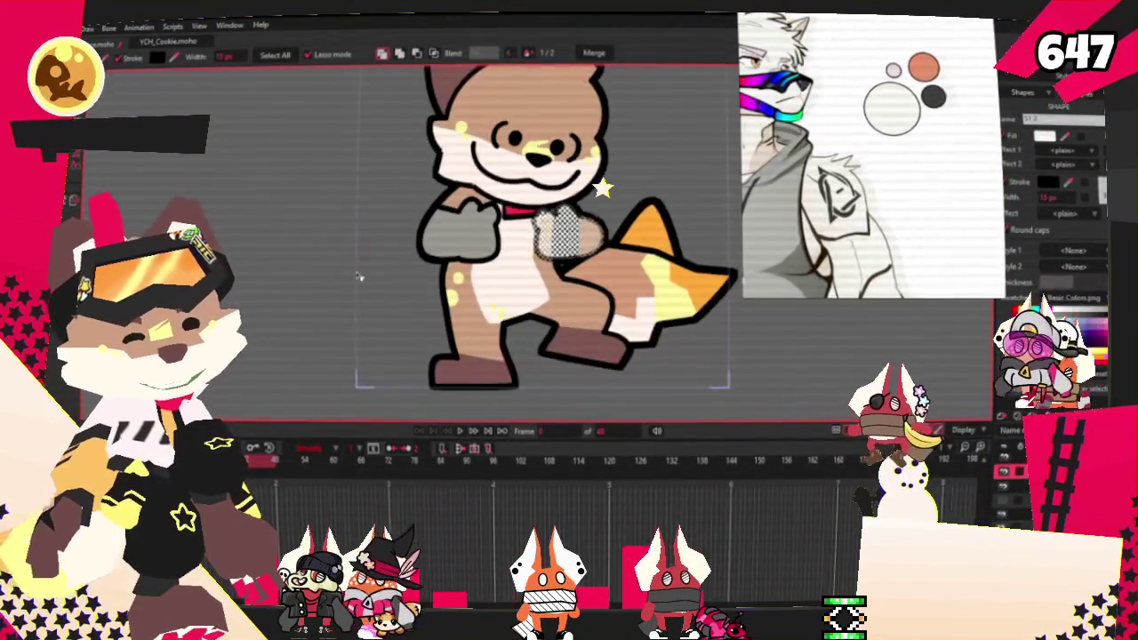
pyautogui.scroll(5, 444, 240)
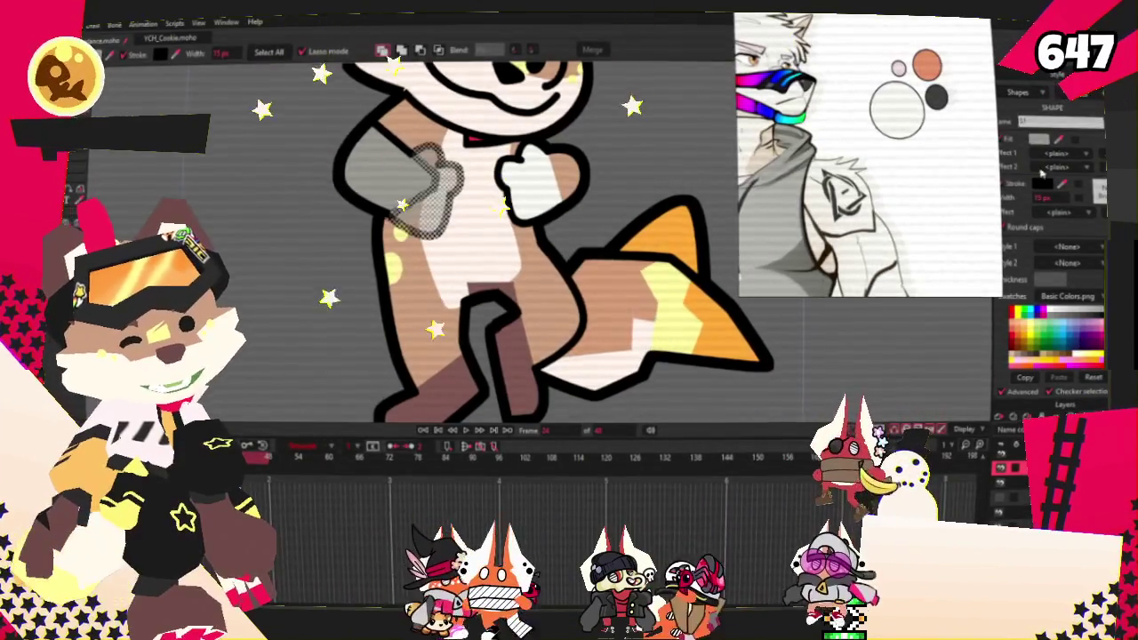
pyautogui.moveTo(417, 150); pyautogui.dragTo(419, 151)
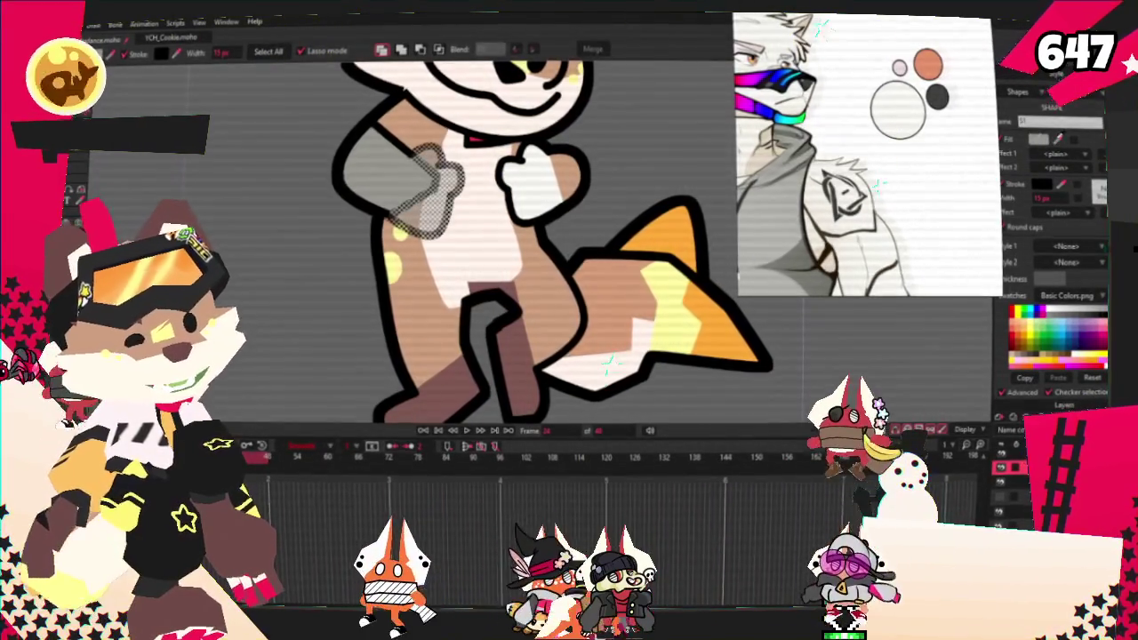
pyautogui.click(534, 206)
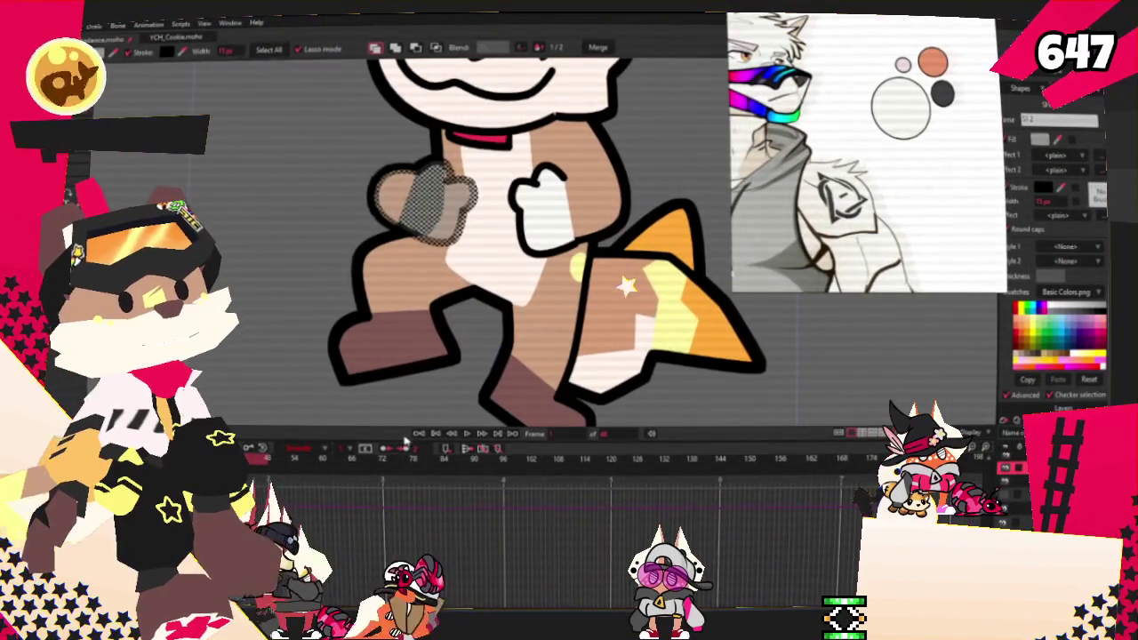
# Step: Play the animation to preview the recoloured paws
pyautogui.click(466, 434)
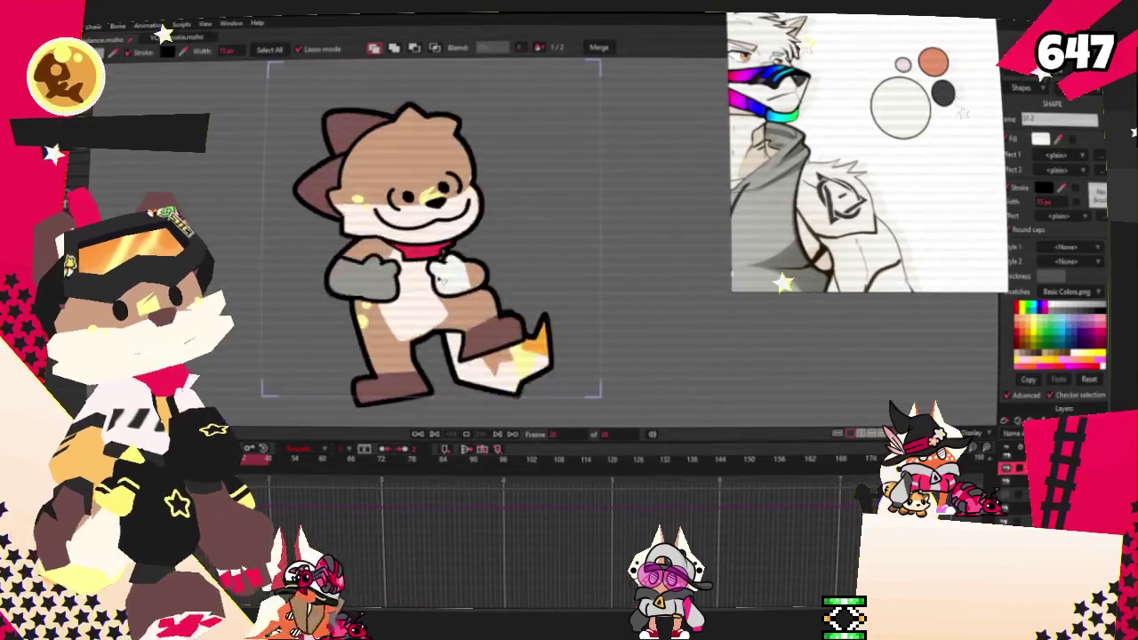
pyautogui.scroll(2, 441, 278)
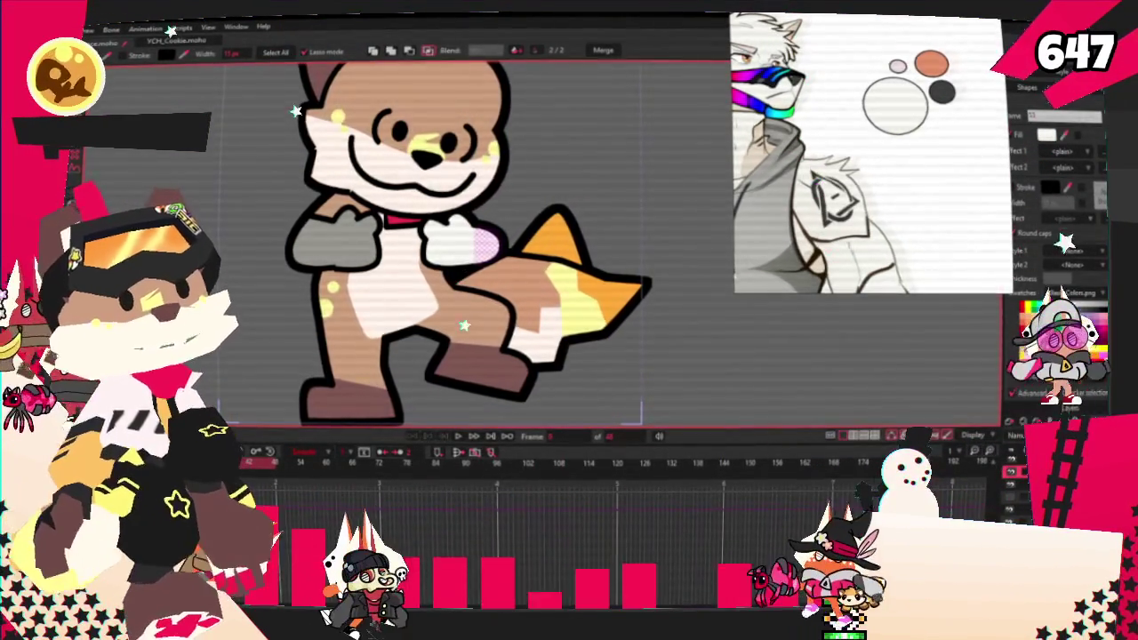
pyautogui.press('g')
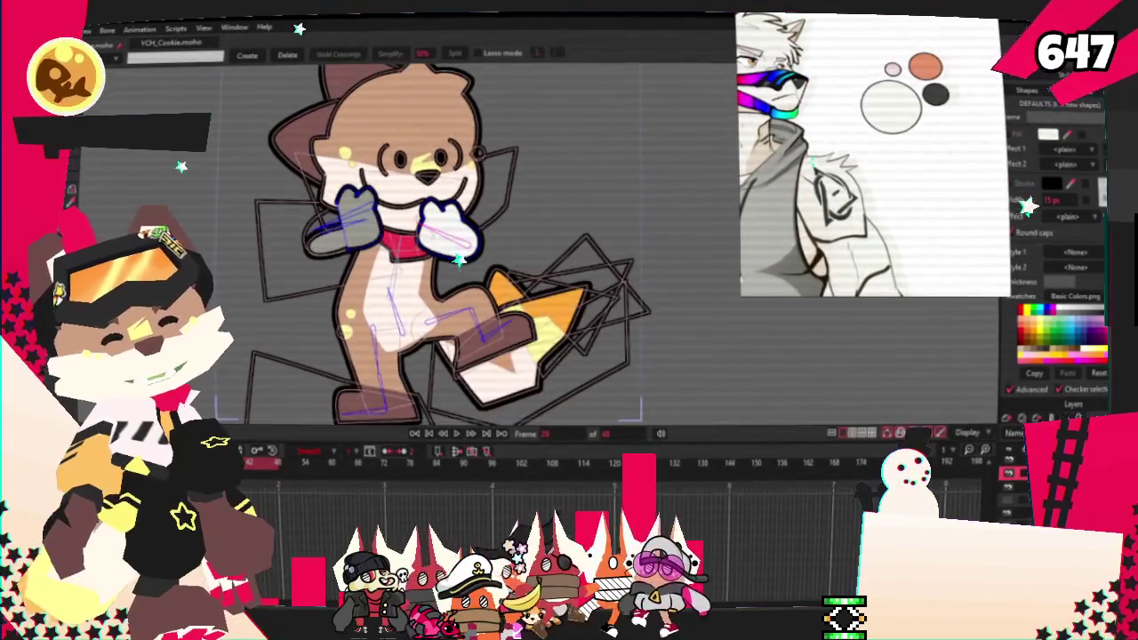
pyautogui.scroll(2, 336, 192)
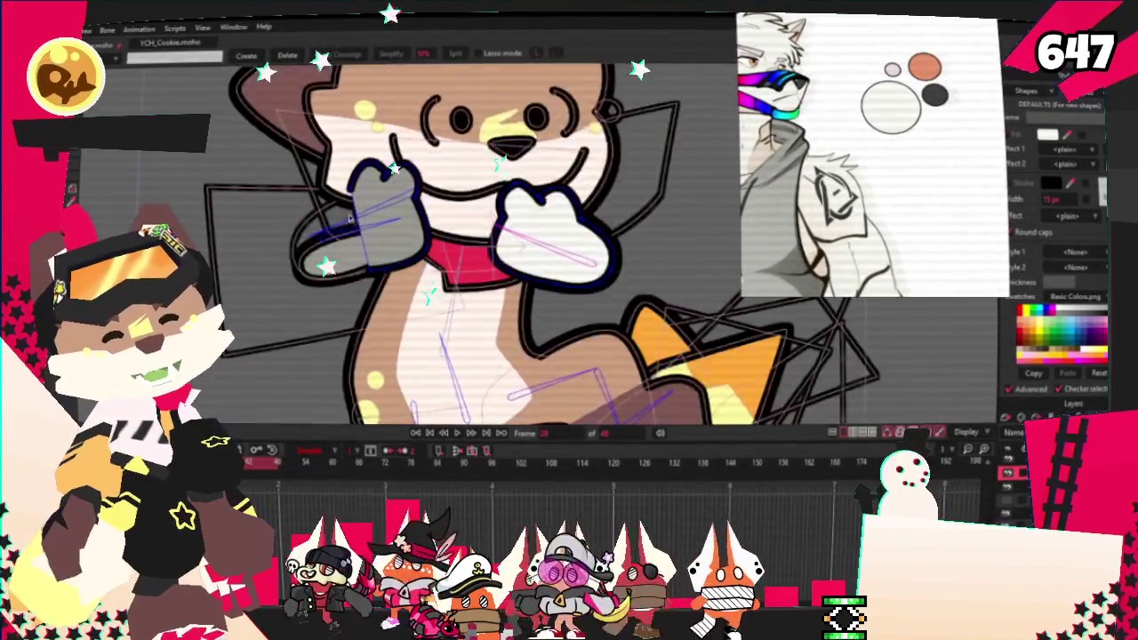
pyautogui.scroll(2, 336, 191)
pyautogui.scroll(2, 336, 191)
pyautogui.scroll(-5, 336, 191)
pyautogui.scroll(-3, 336, 191)
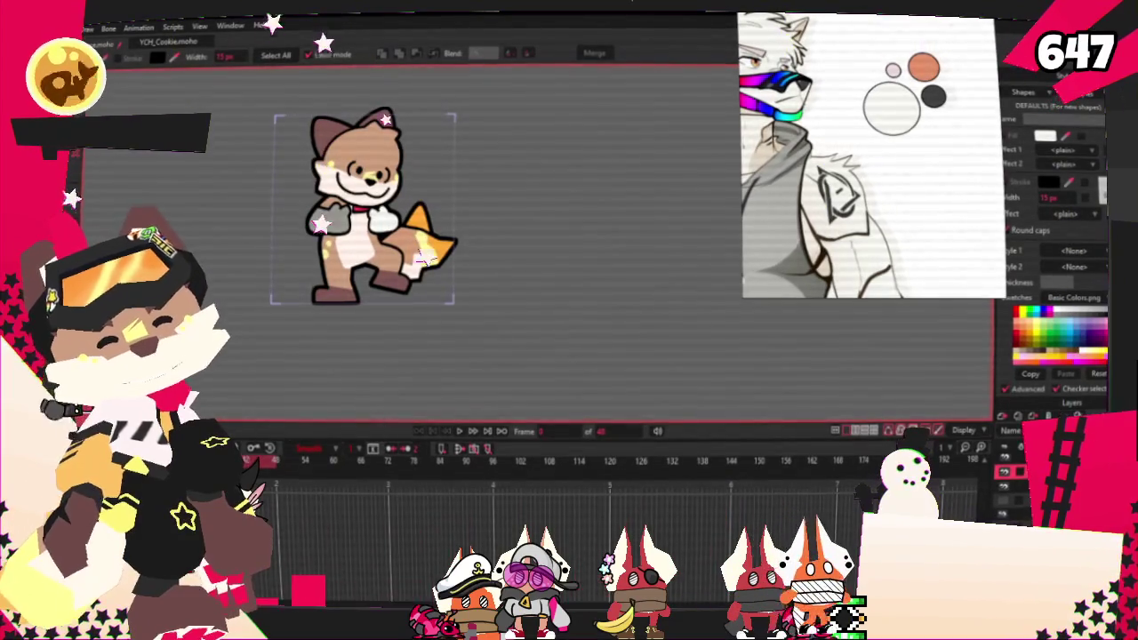
pyautogui.scroll(3, 336, 191)
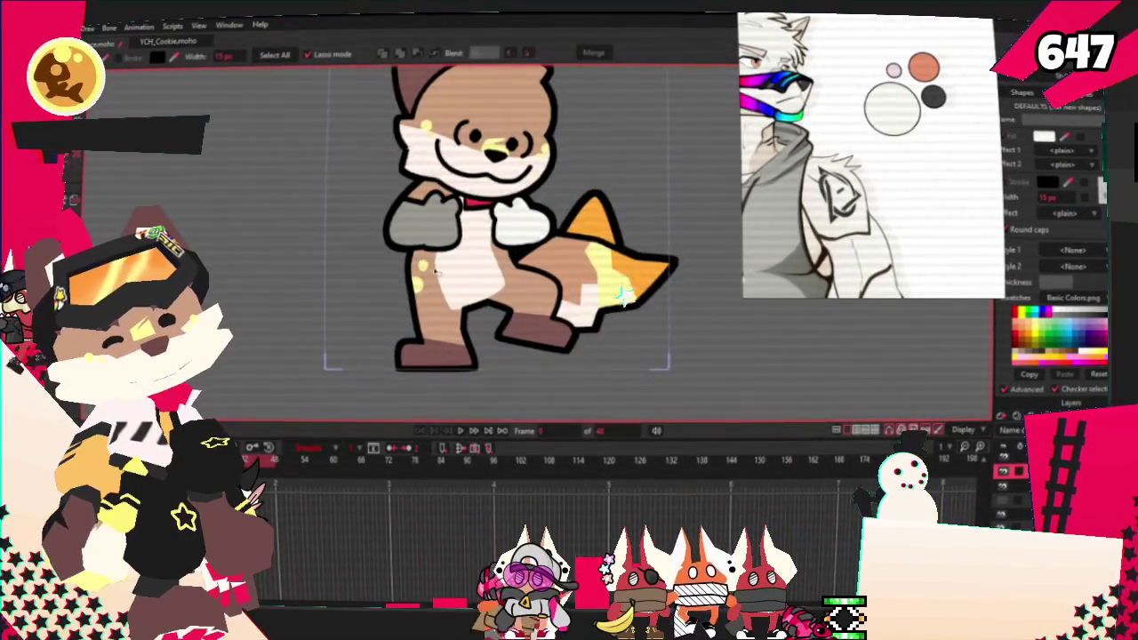
pyautogui.scroll(3, 428, 266)
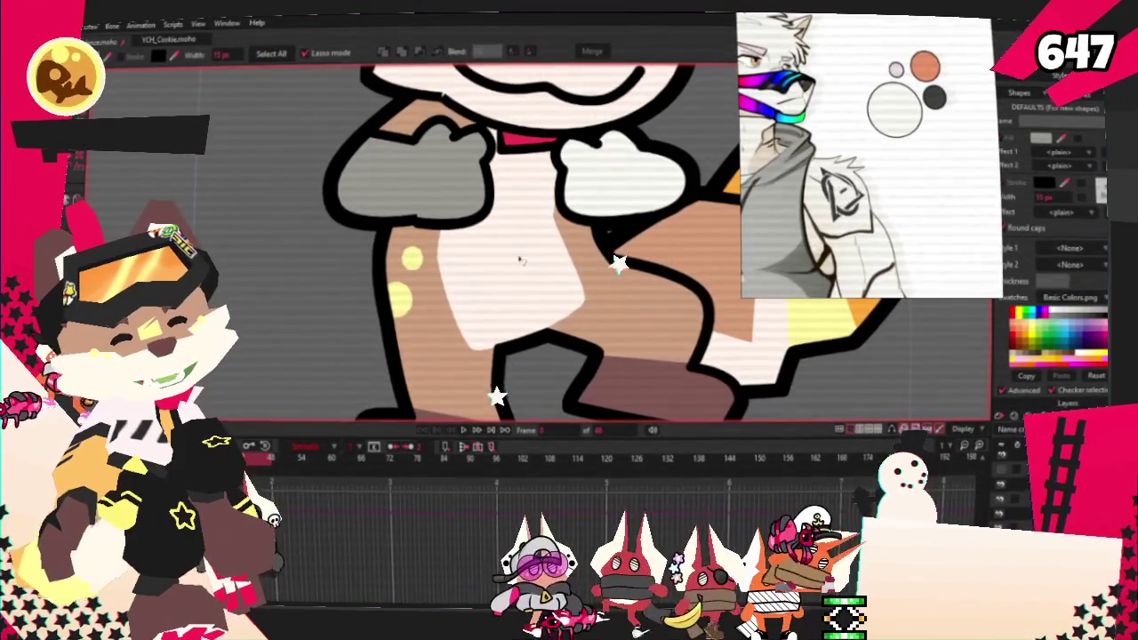
pyautogui.click(384, 157)
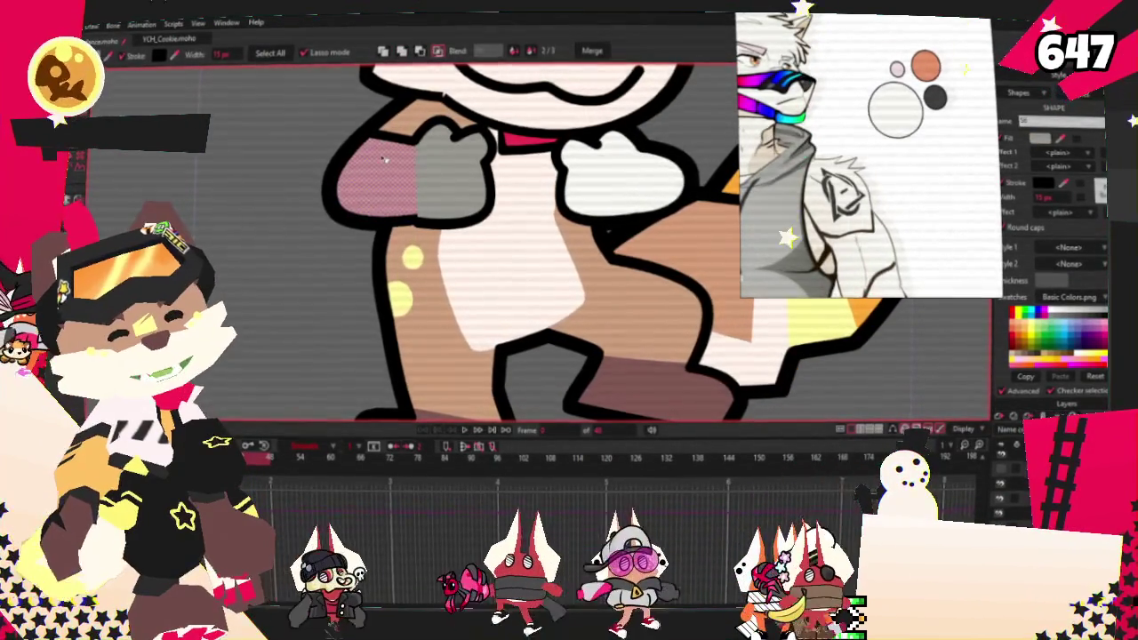
pyautogui.click(465, 431)
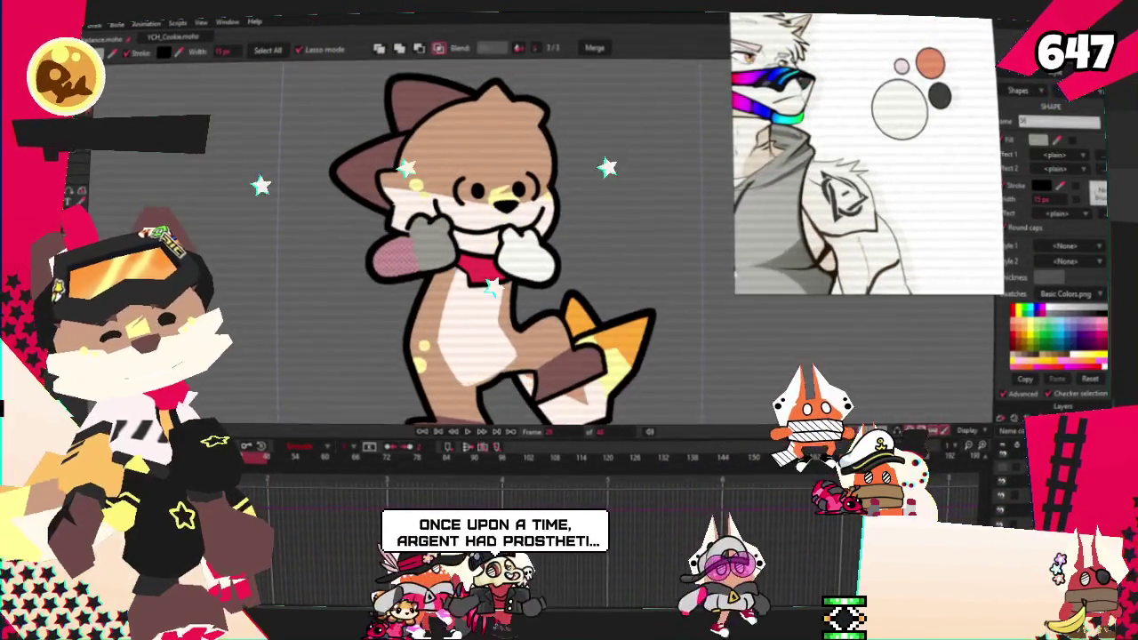
pyautogui.scroll(5, 388, 254)
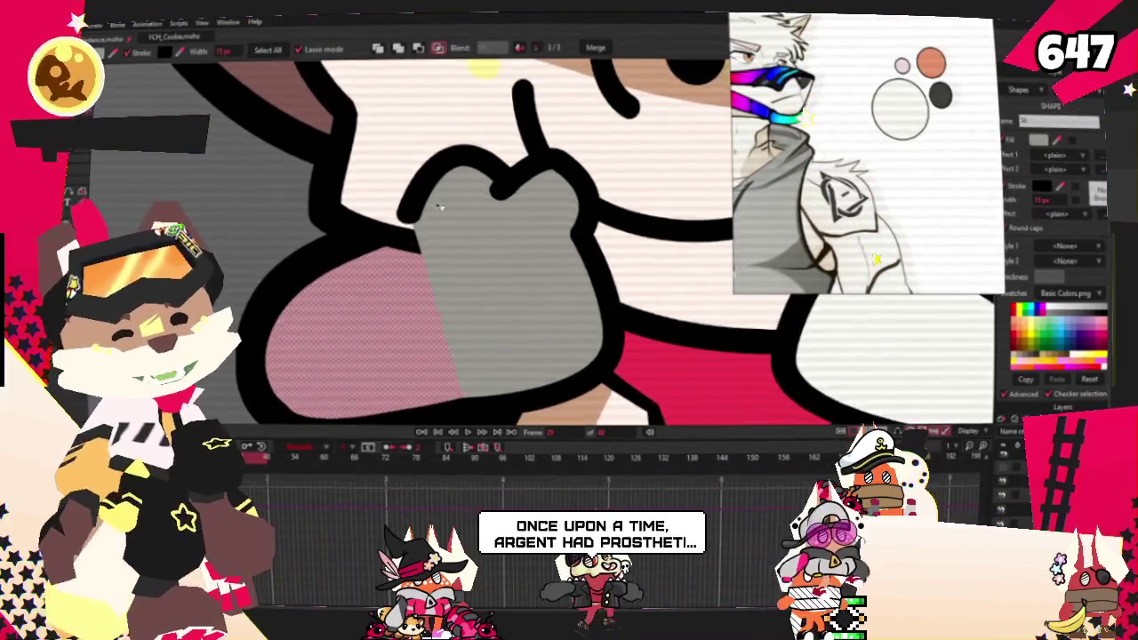
pyautogui.scroll(-5, 435, 207)
pyautogui.scroll(-3, 434, 200)
pyautogui.scroll(2, 435, 194)
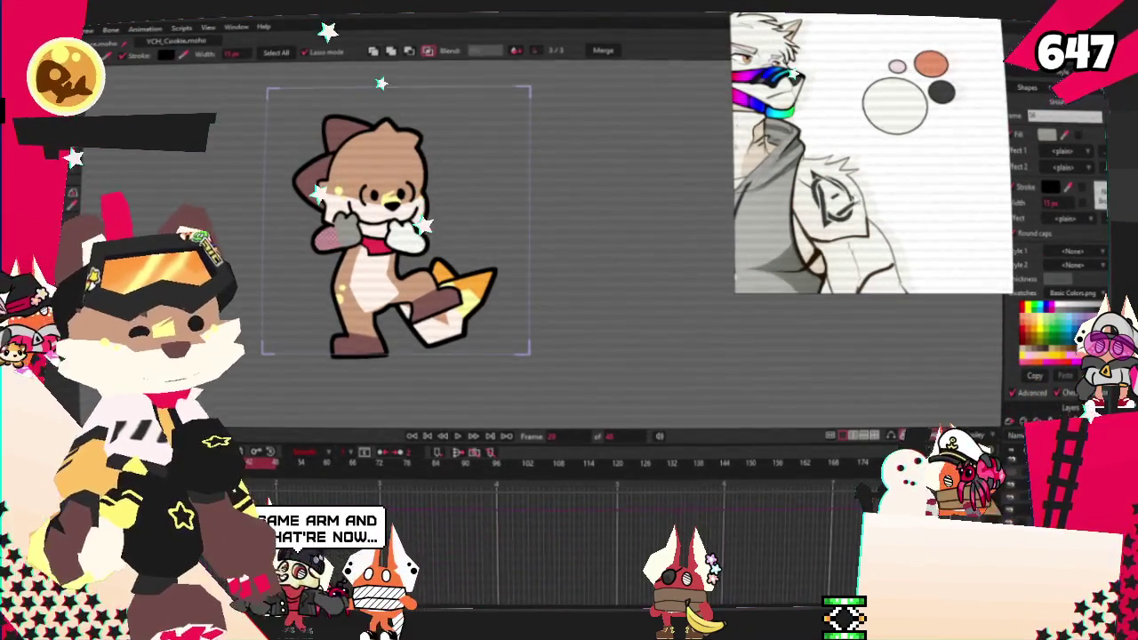
pyautogui.scroll(1, 488, 165)
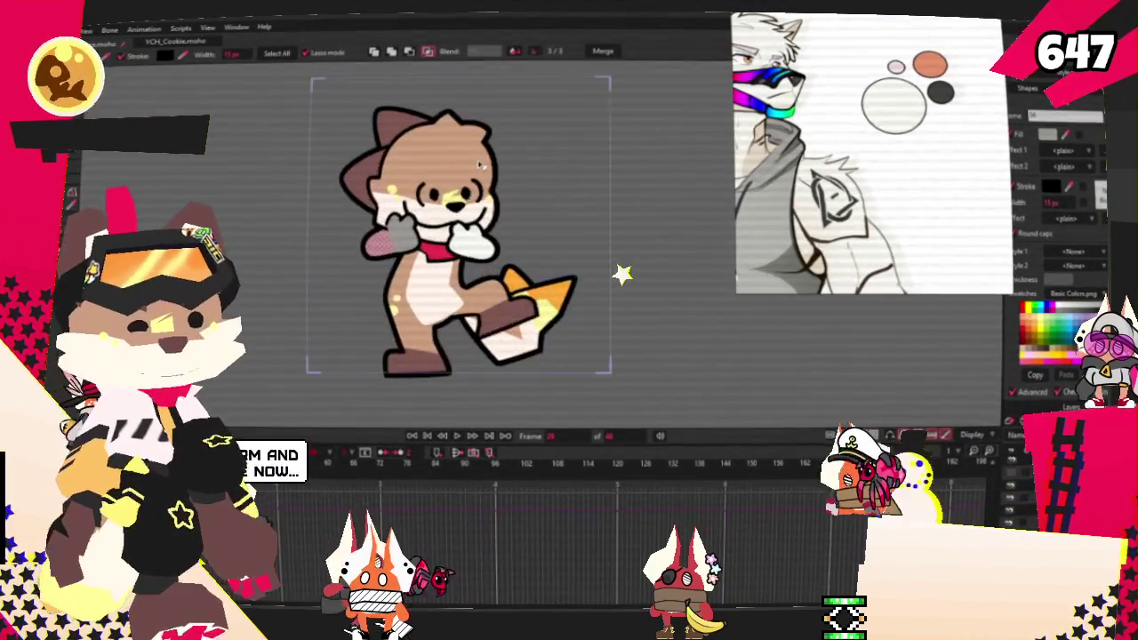
pyautogui.scroll(2, 485, 165)
pyautogui.scroll(2, 481, 164)
pyautogui.scroll(2, 478, 164)
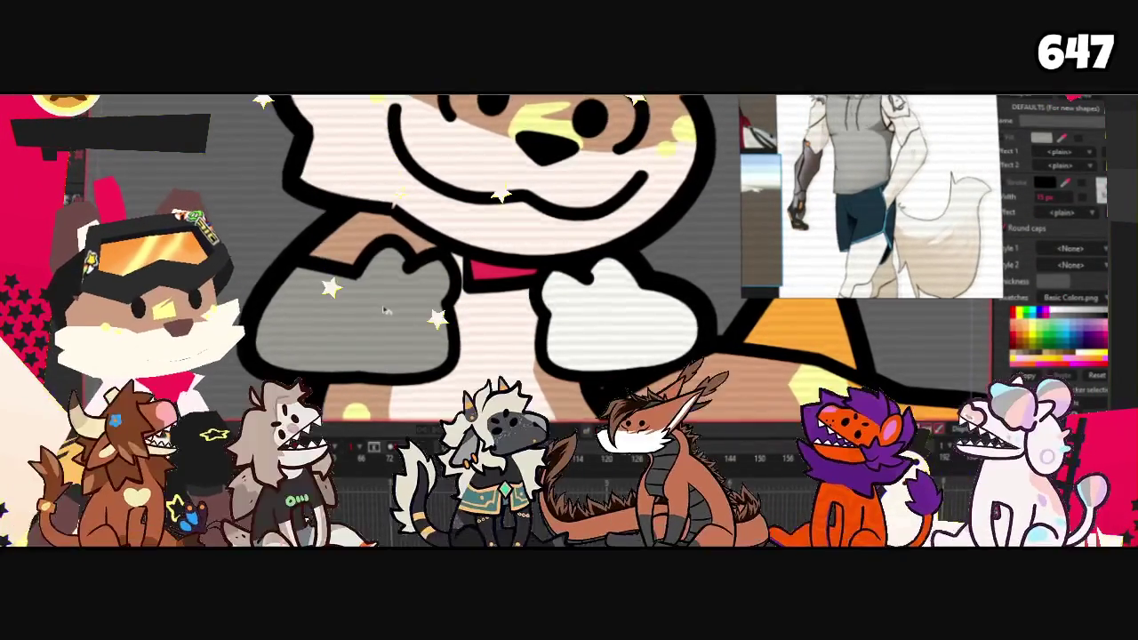
pyautogui.scroll(-3, 384, 310)
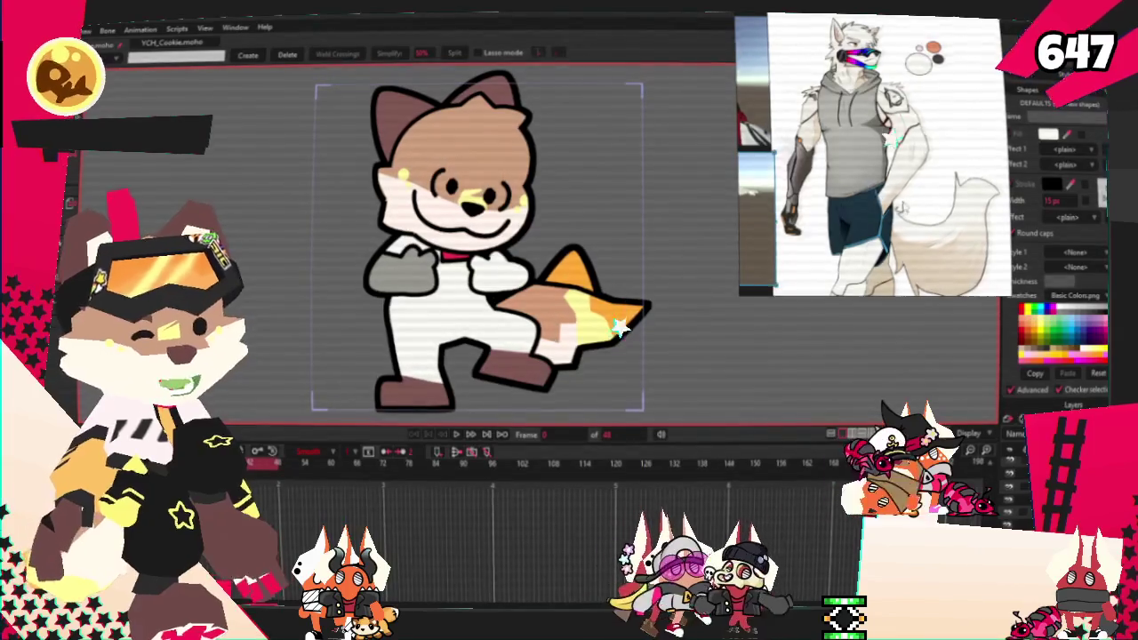
# Step: Select the fox's grey left arm shape
pyautogui.scroll(3, 519, 374)
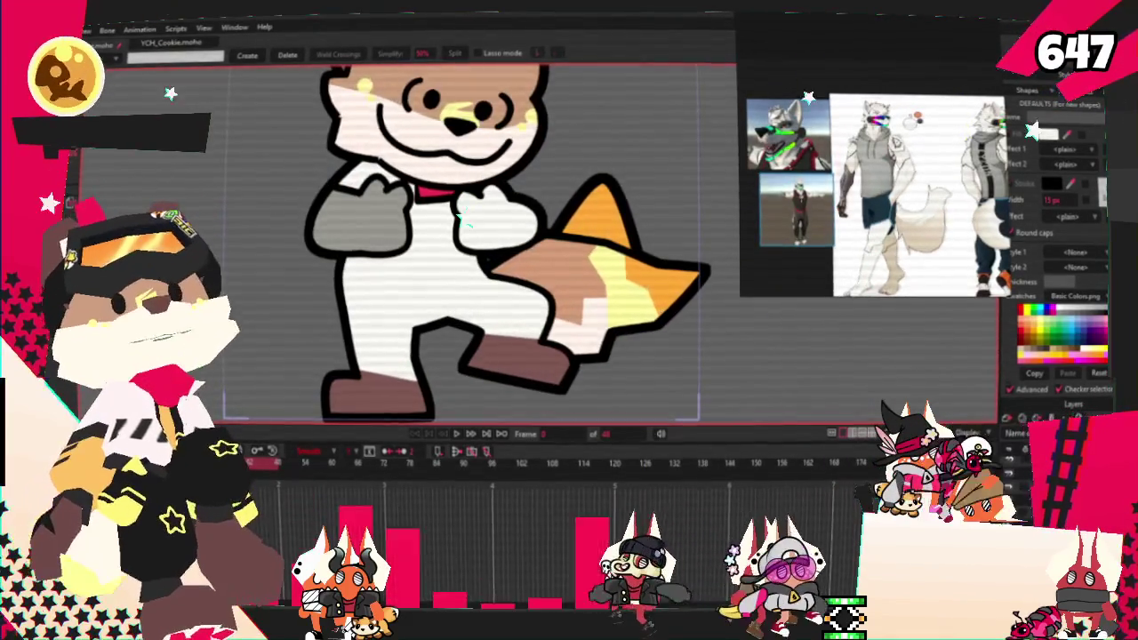
pyautogui.click(338, 223)
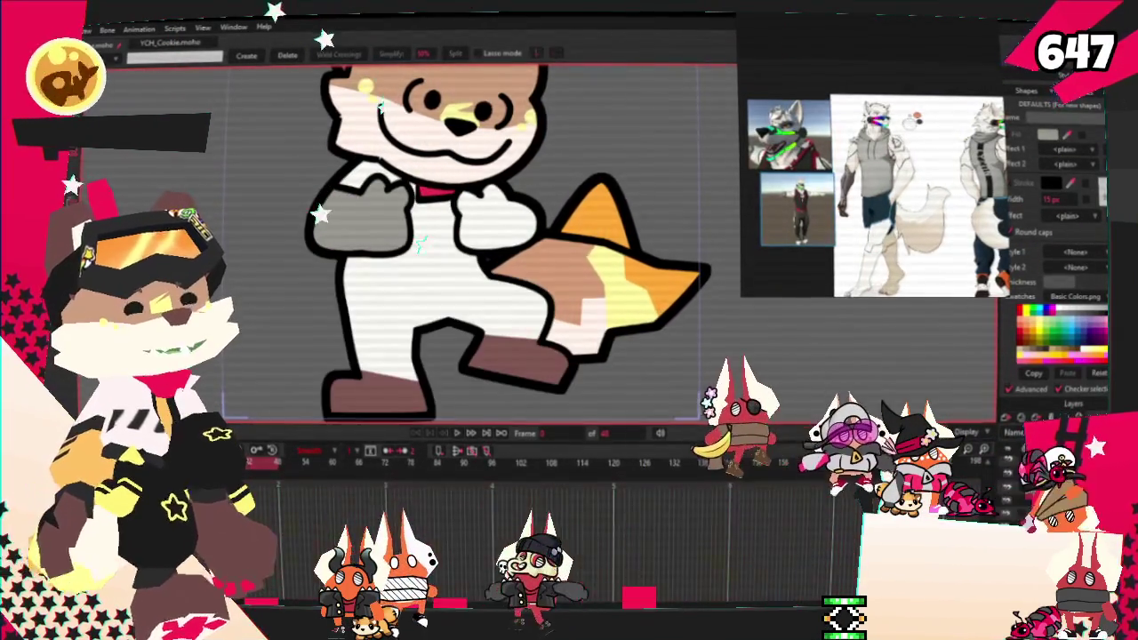
pyautogui.scroll(-2, 391, 134)
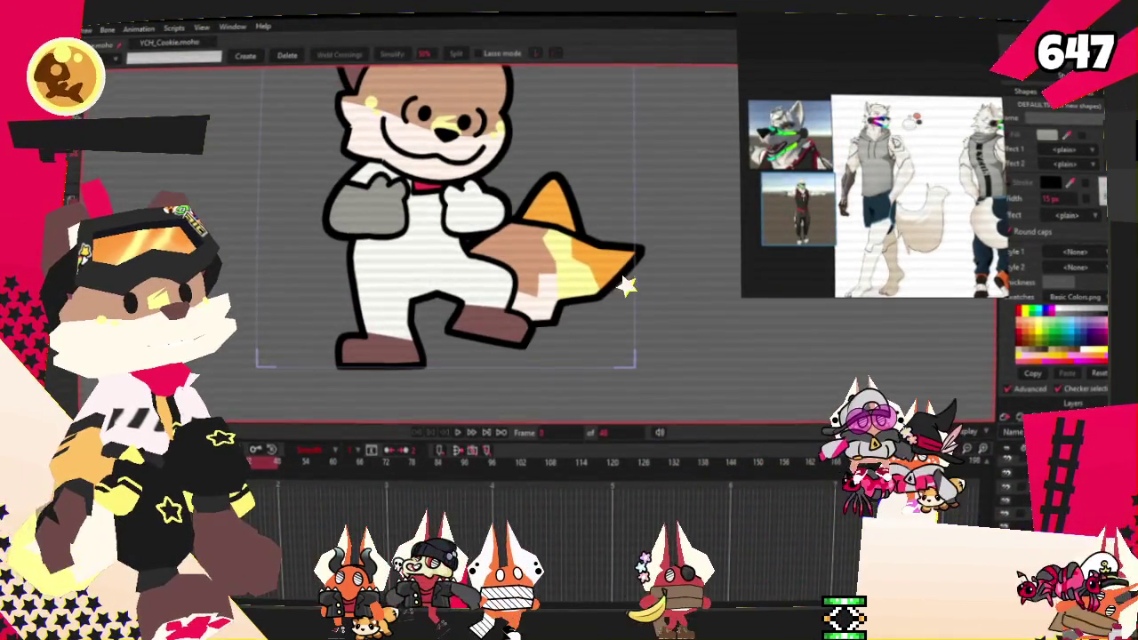
# Step: Draw a rectangle over the fox's upper leg
pyautogui.click(625, 322)
pyautogui.scroll(3, 625, 321)
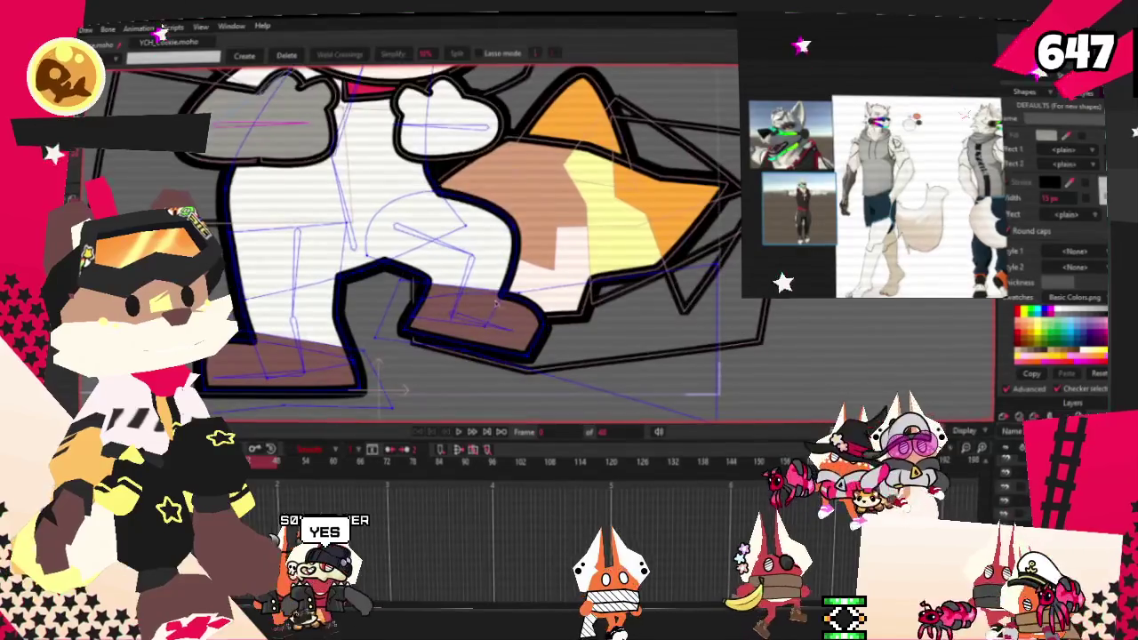
pyautogui.scroll(-1, 625, 321)
pyautogui.press('t')
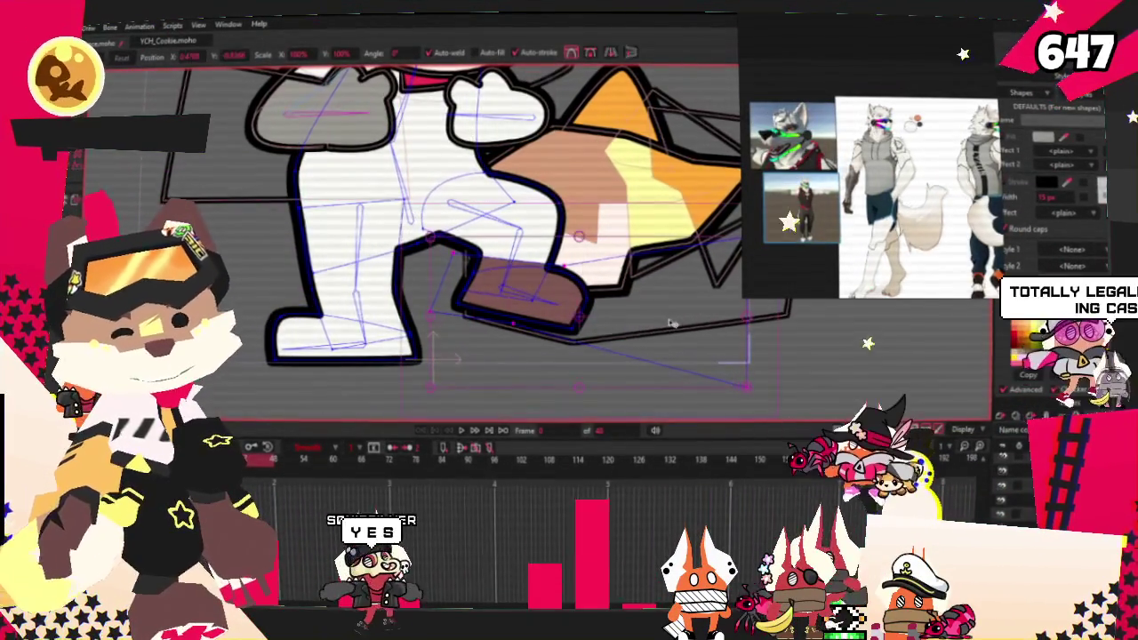
pyautogui.press('g')
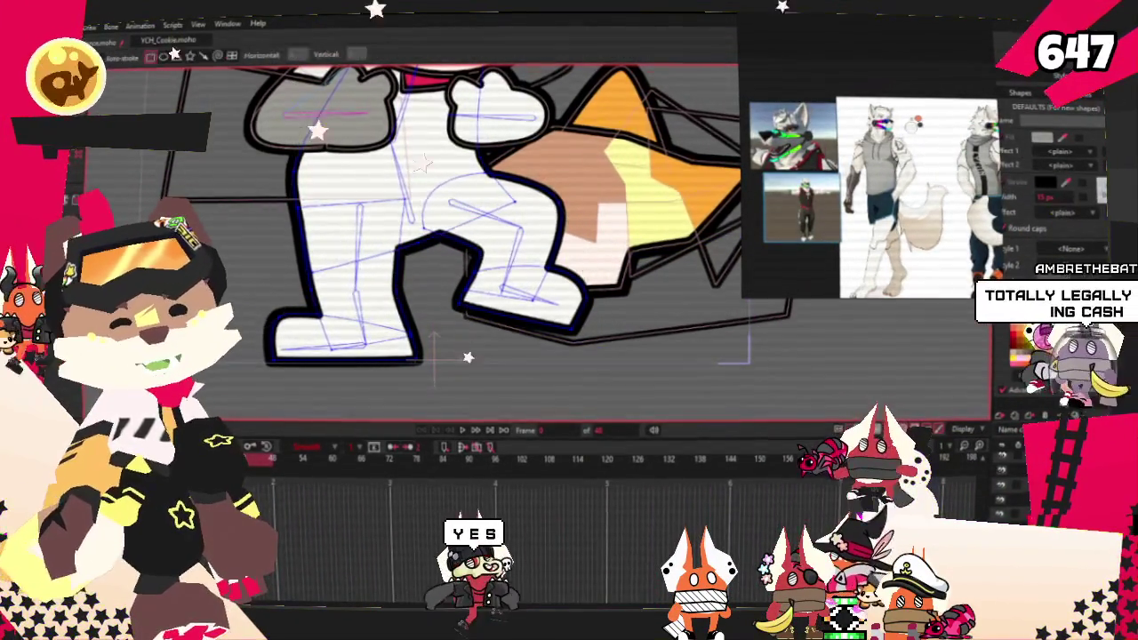
pyautogui.scroll(2, 356, 213)
pyautogui.moveTo(269, 213); pyautogui.dragTo(525, 313)
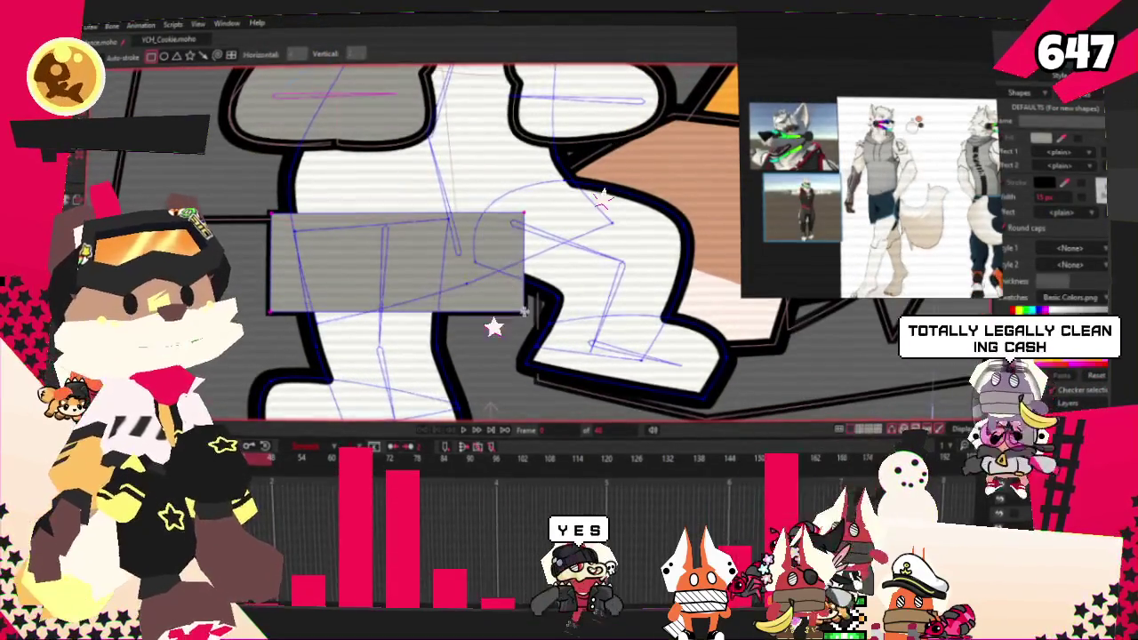
# Step: Fill the new leg rectangle with dark grey
pyautogui.press('g')
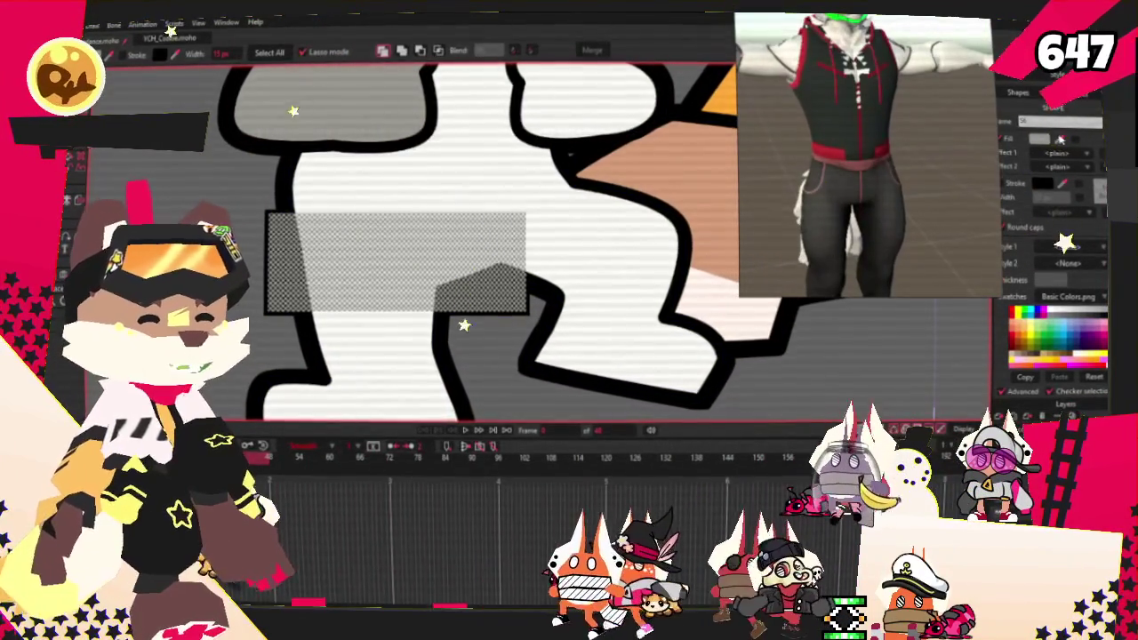
pyautogui.click(1045, 145)
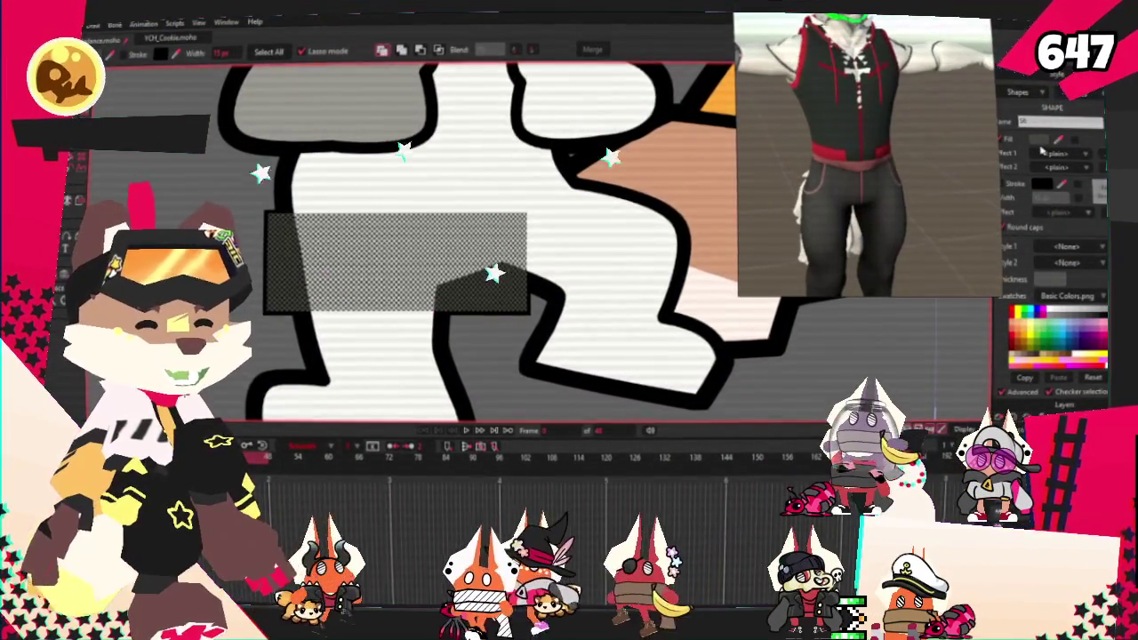
pyautogui.click(1043, 142)
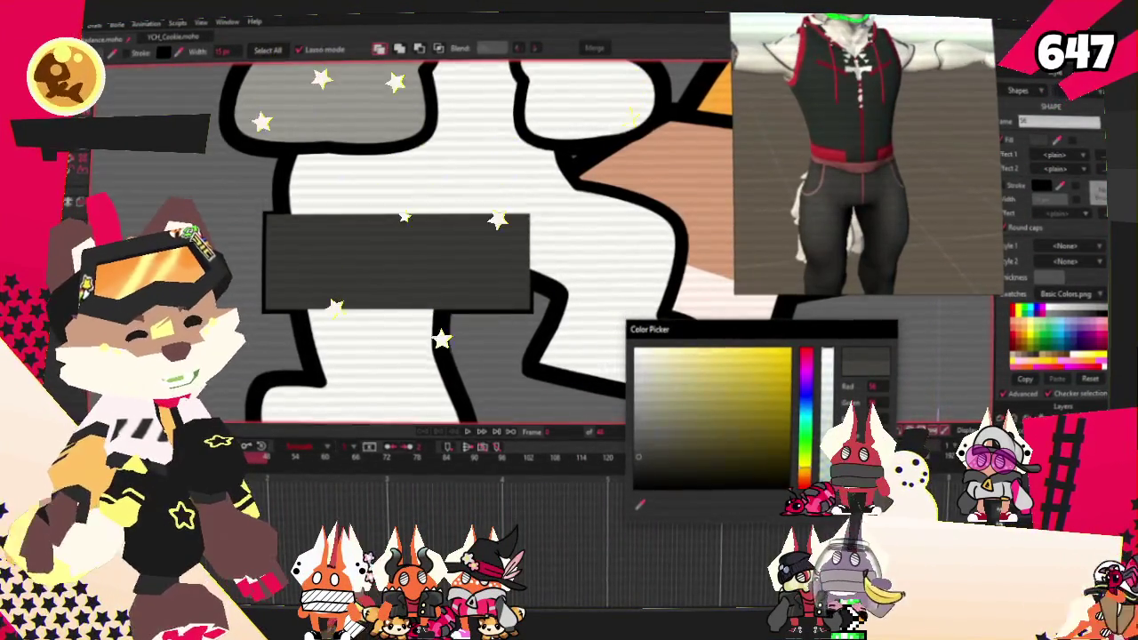
pyautogui.click(557, 233)
pyautogui.click(439, 48)
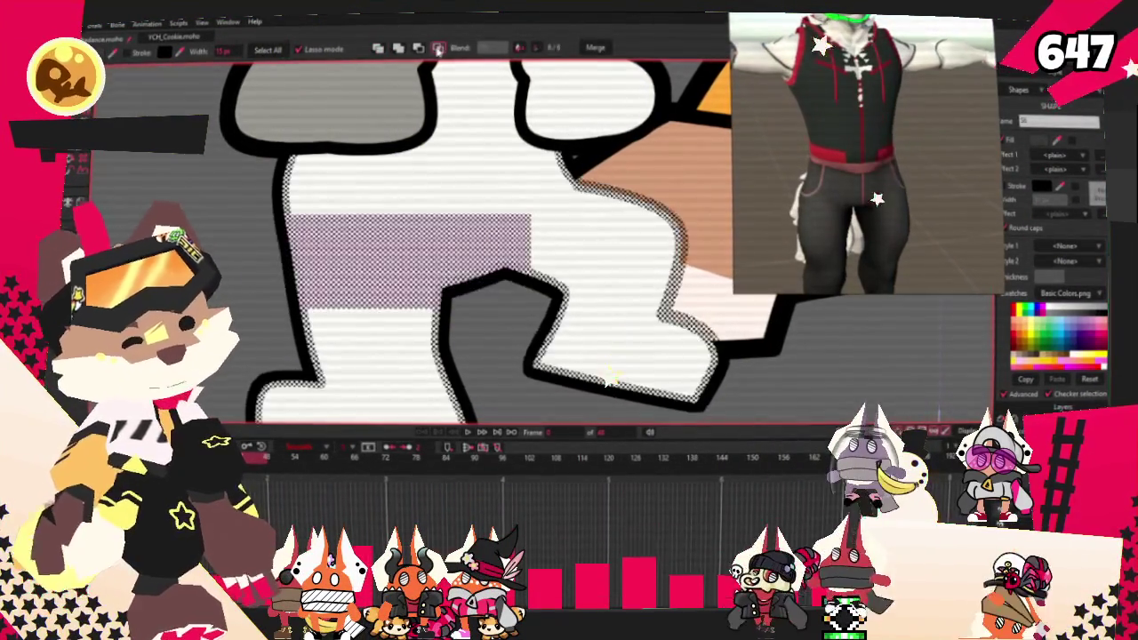
# Step: Reshape the grey rectangle into a tilted band extending down the leg
pyautogui.press('t')
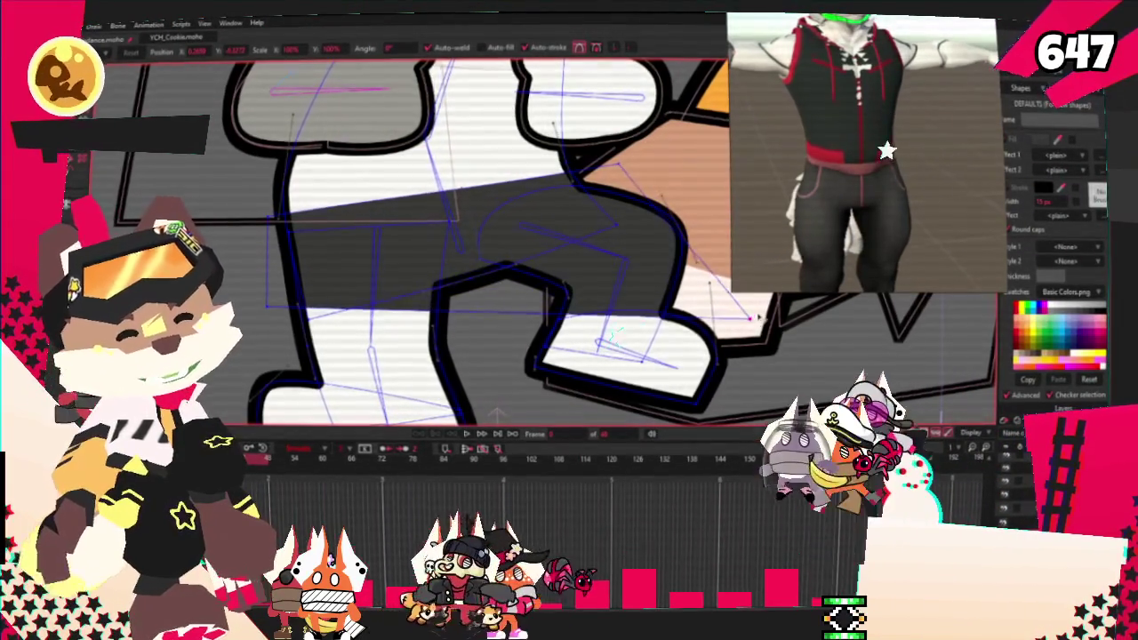
pyautogui.moveTo(754, 320); pyautogui.dragTo(698, 201)
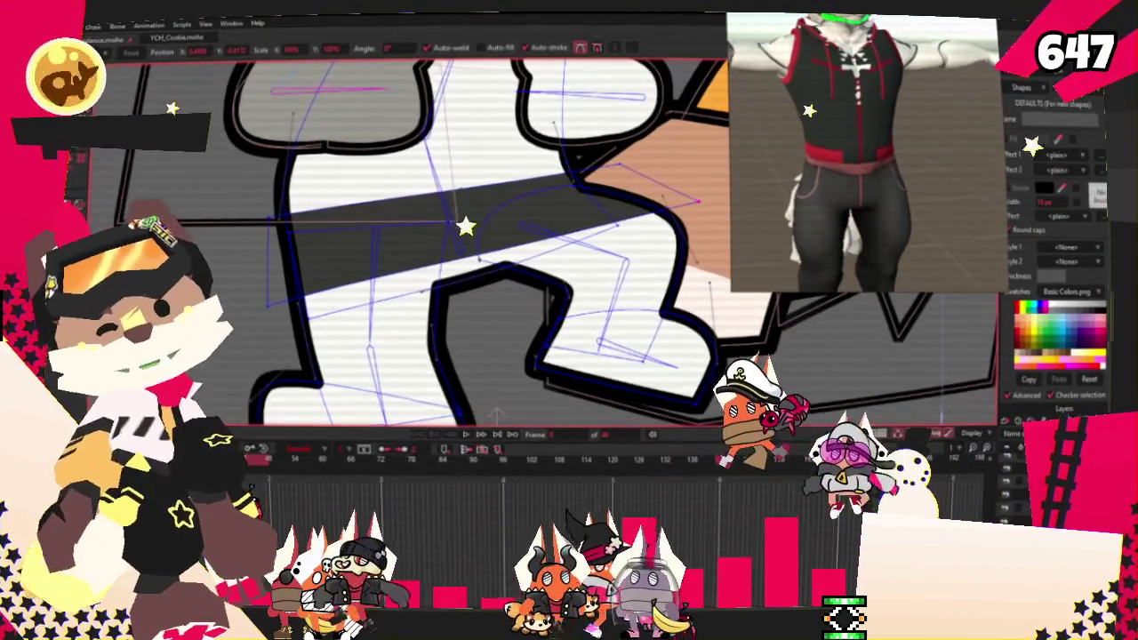
pyautogui.press('a')
pyautogui.scroll(2, 653, 219)
pyautogui.moveTo(449, 253); pyautogui.dragTo(449, 313)
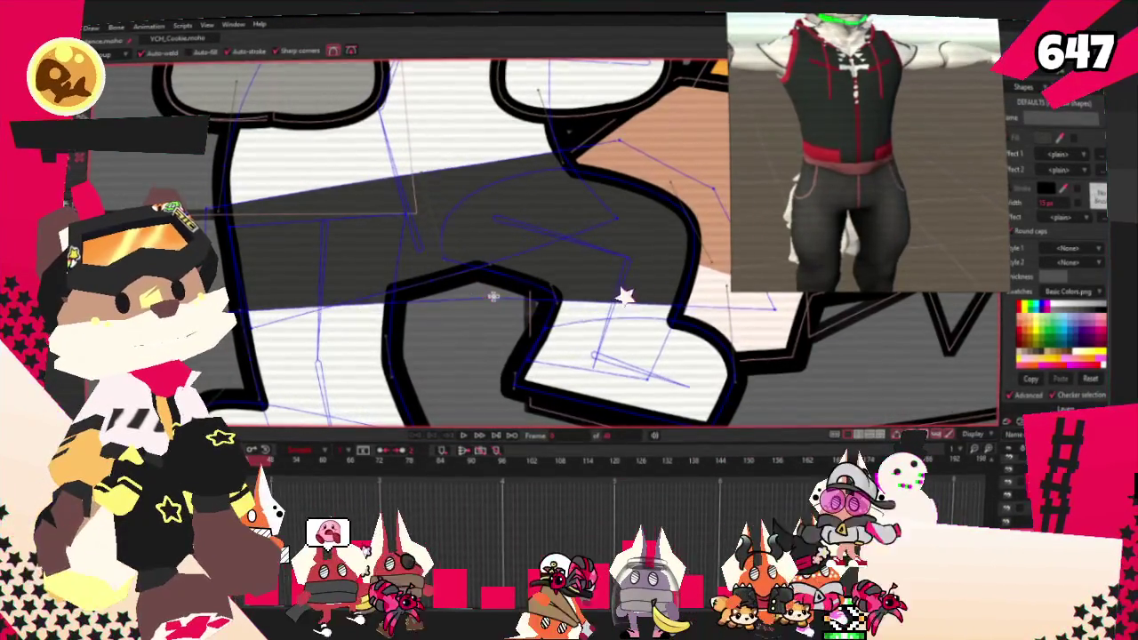
pyautogui.moveTo(449, 313); pyautogui.dragTo(438, 403)
pyautogui.moveTo(415, 318); pyautogui.dragTo(319, 273)
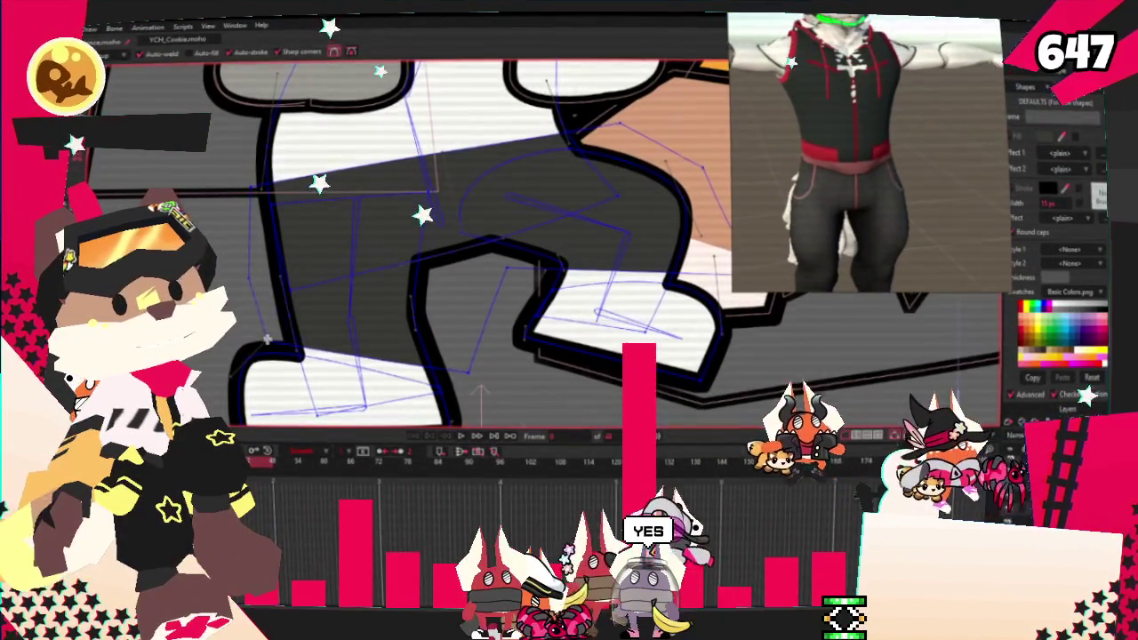
# Step: Check the dark grey trouser shape and play the animation to preview the leg
pyautogui.click(480, 205)
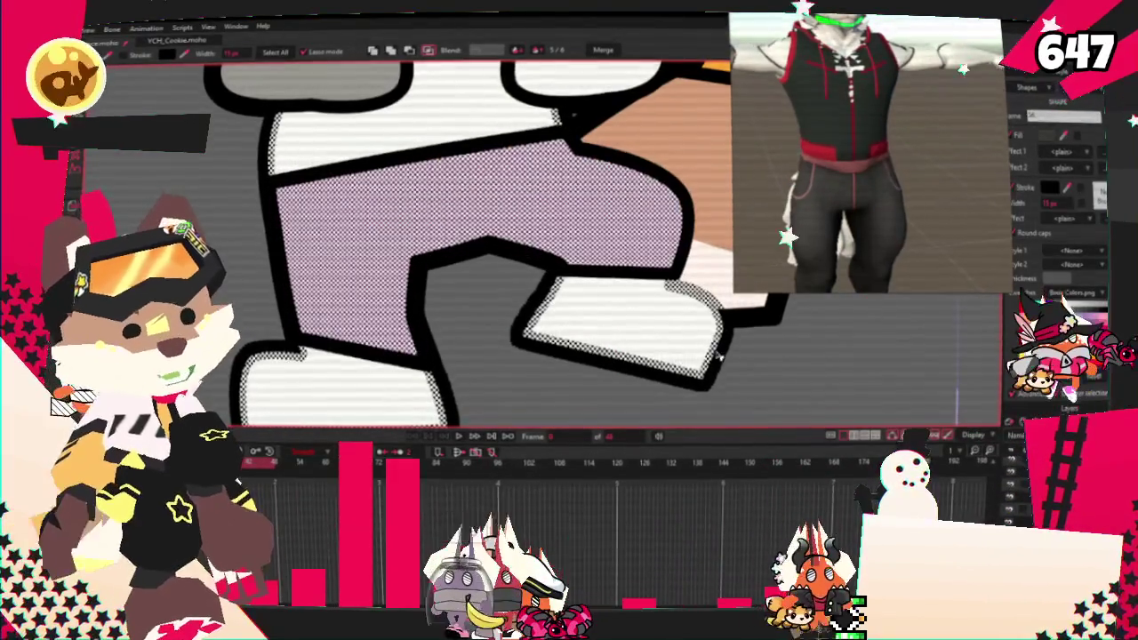
pyautogui.click(463, 373)
pyautogui.scroll(-5, 462, 373)
pyautogui.click(458, 437)
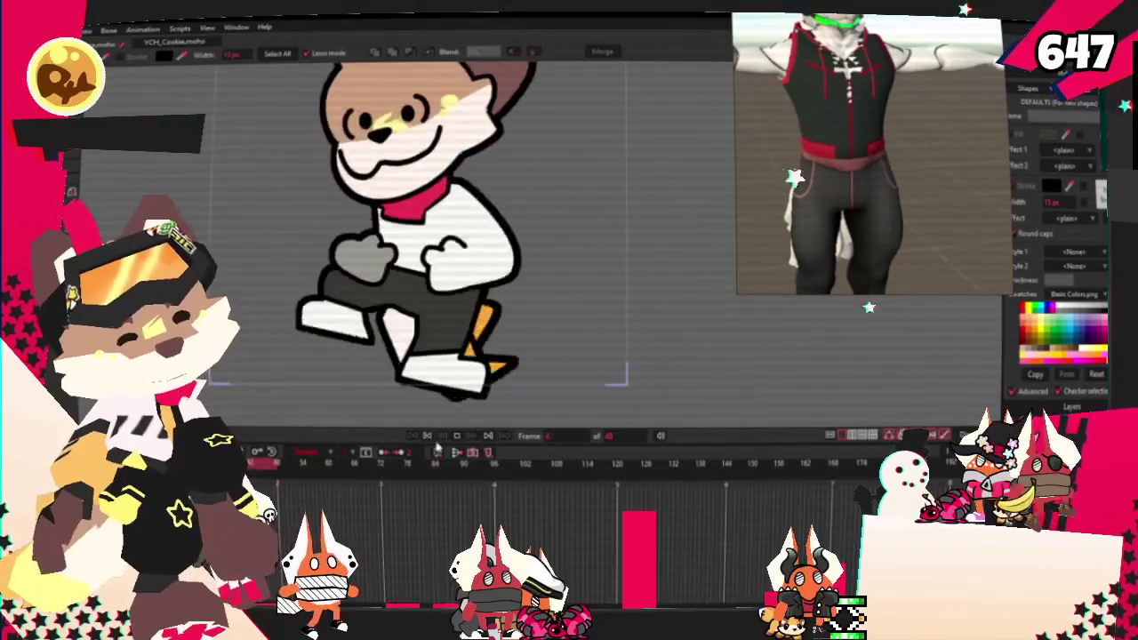
# Step: Draw a rectangle panel over the torso's left side and bring up its fill colour choices
pyautogui.scroll(5, 340, 258)
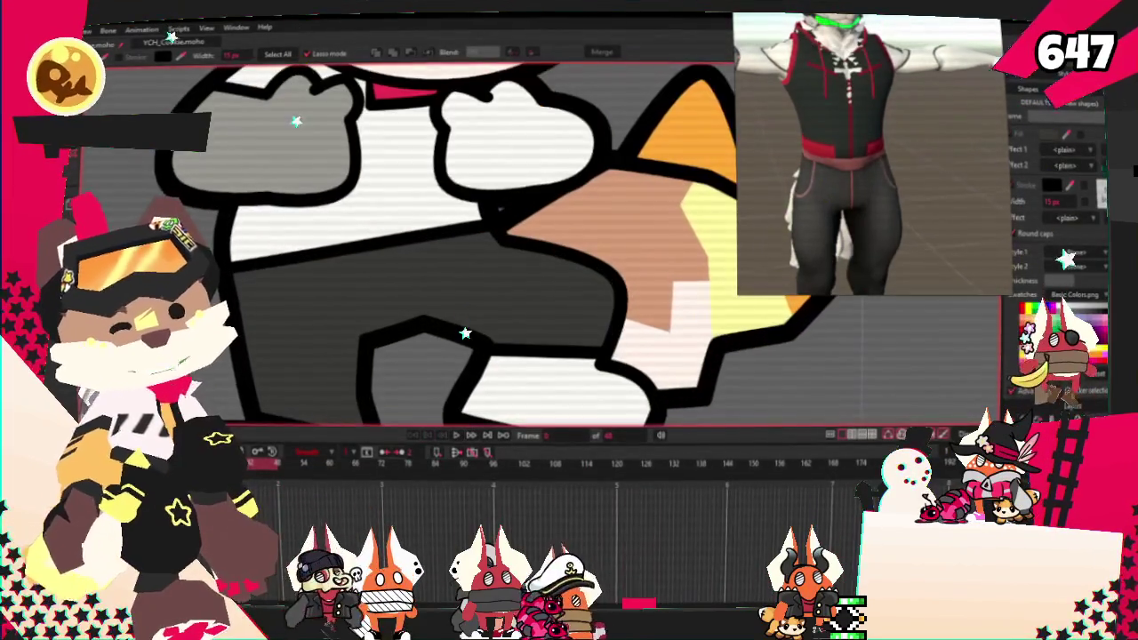
pyautogui.press('a')
pyautogui.press('t')
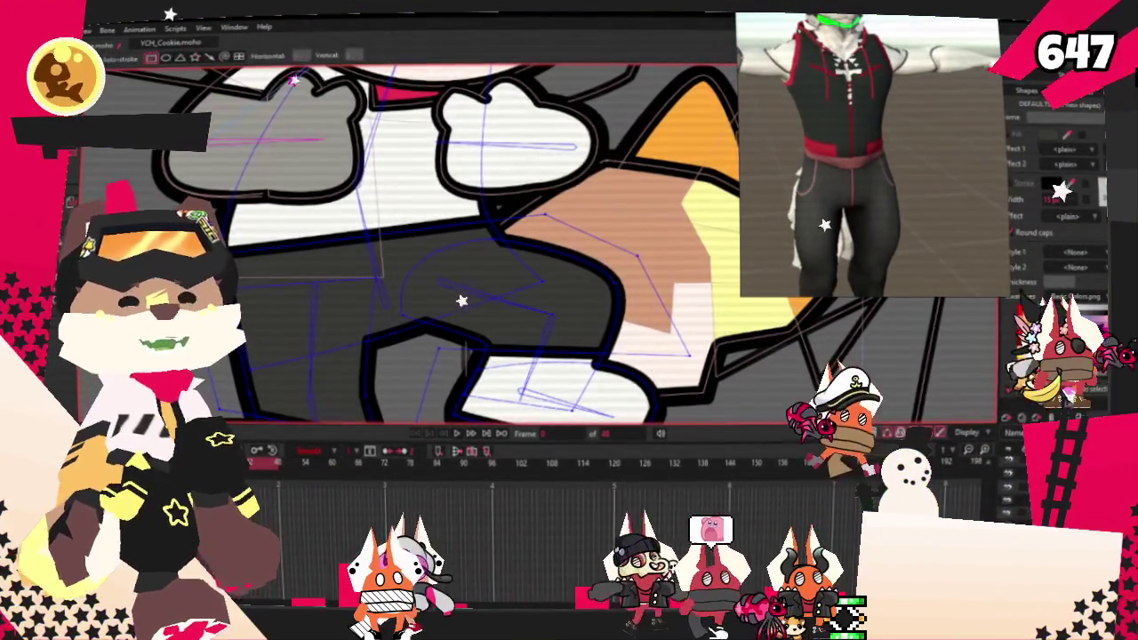
pyautogui.press('r')
pyautogui.scroll(-2, 402, 182)
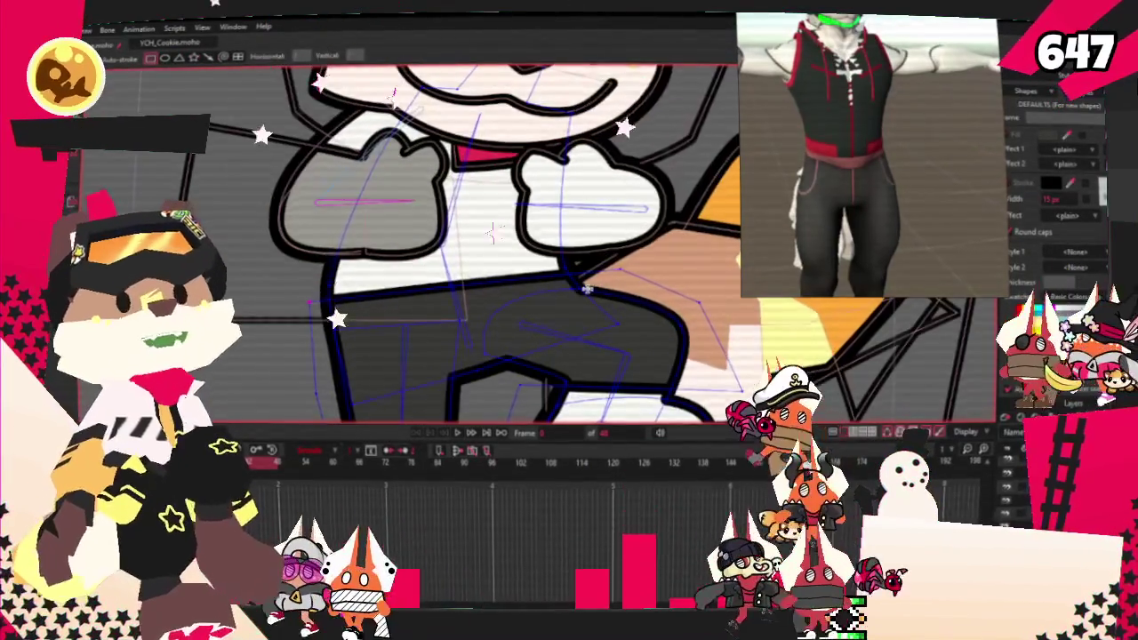
pyautogui.scroll(-2, 485, 336)
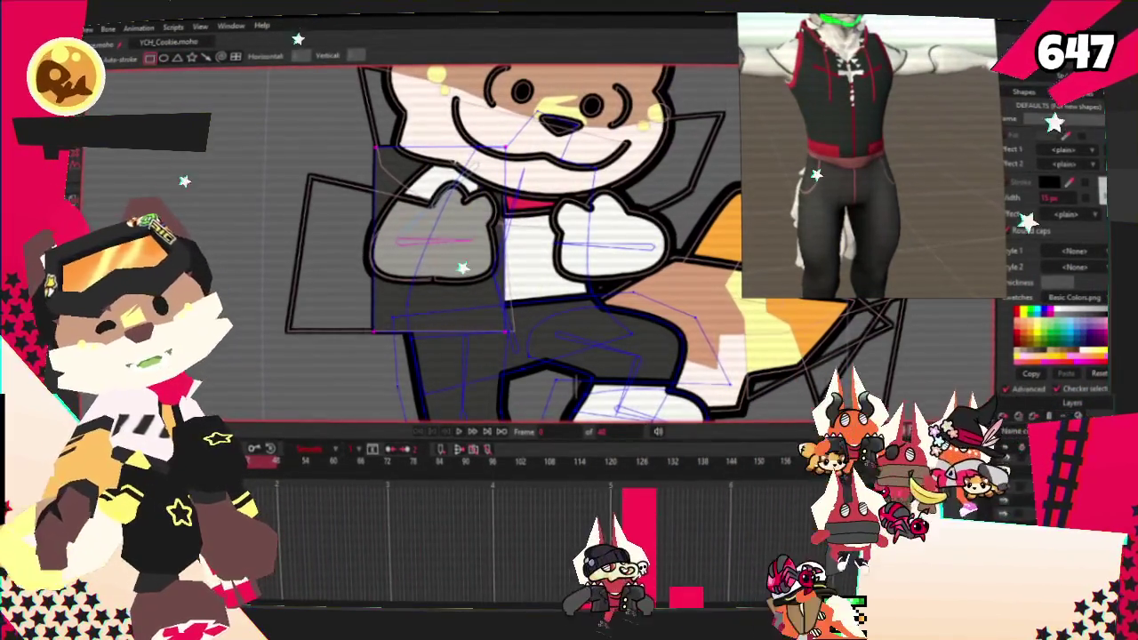
pyautogui.press('q')
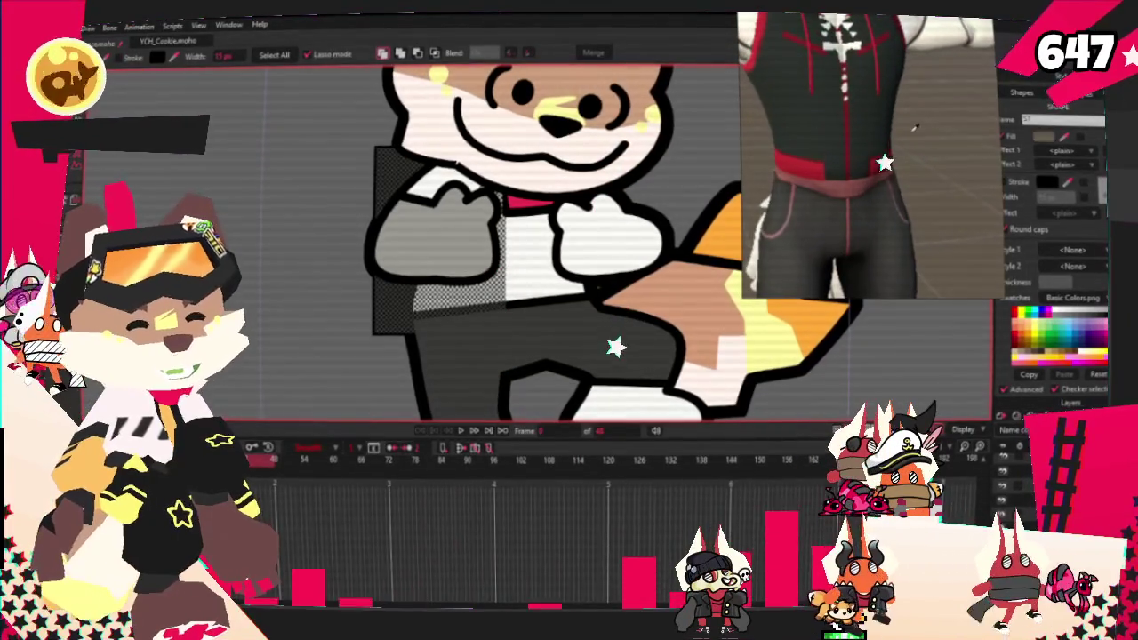
pyautogui.click(1056, 137)
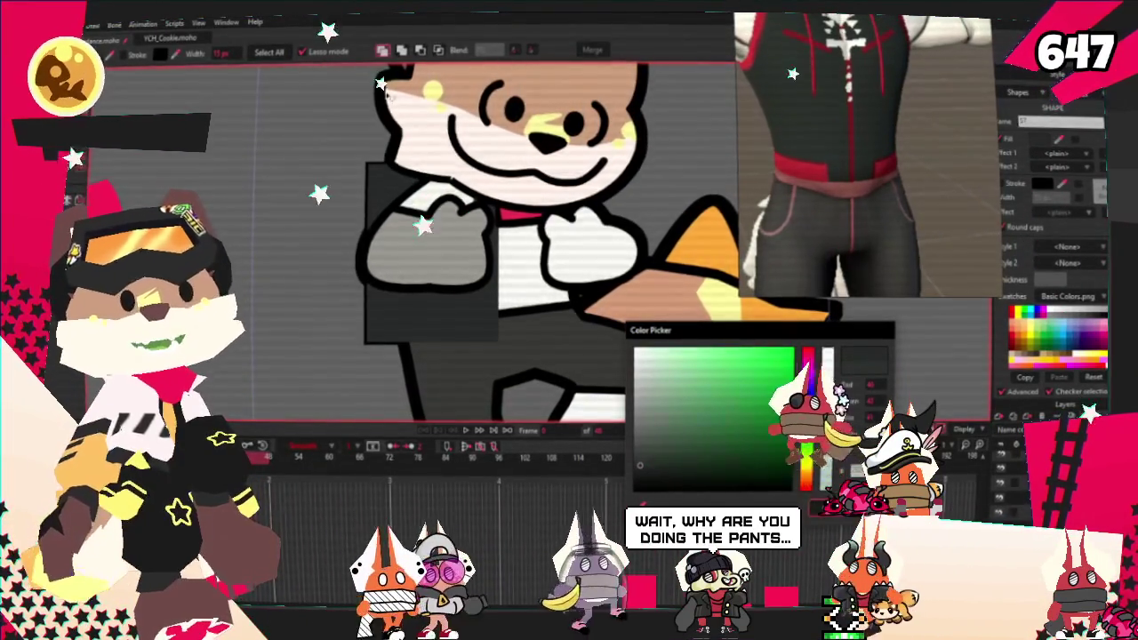
# Step: Confirm the dark grey panel colour and raise the panel to the top of the stack
pyautogui.scroll(-3, 364, 108)
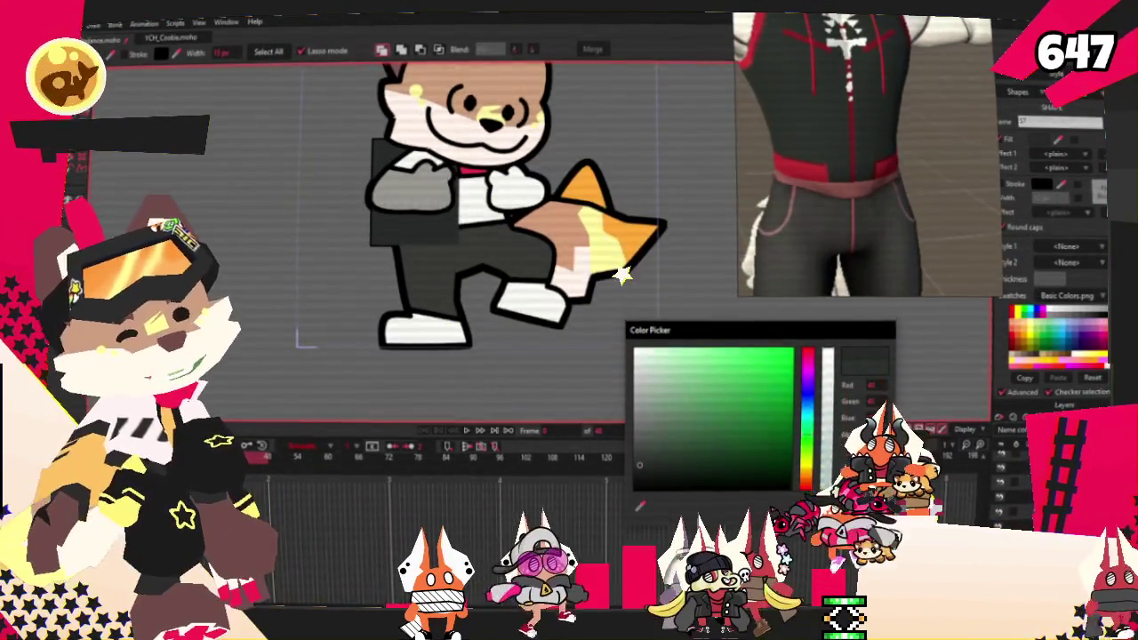
pyautogui.click(638, 505)
pyautogui.scroll(3, 526, 178)
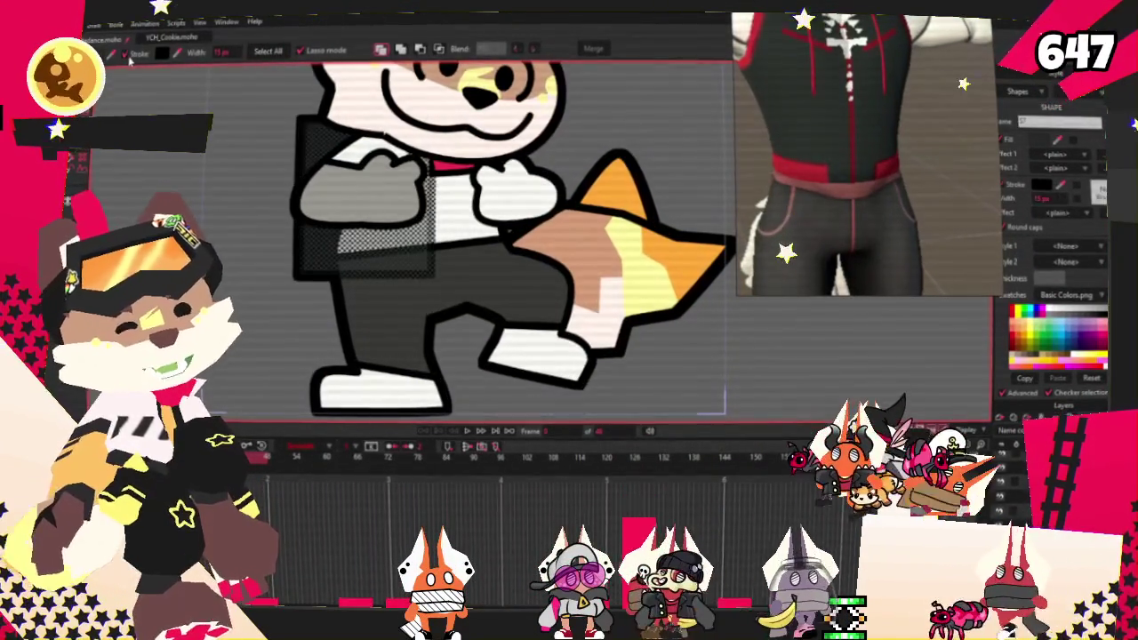
pyautogui.click(441, 49)
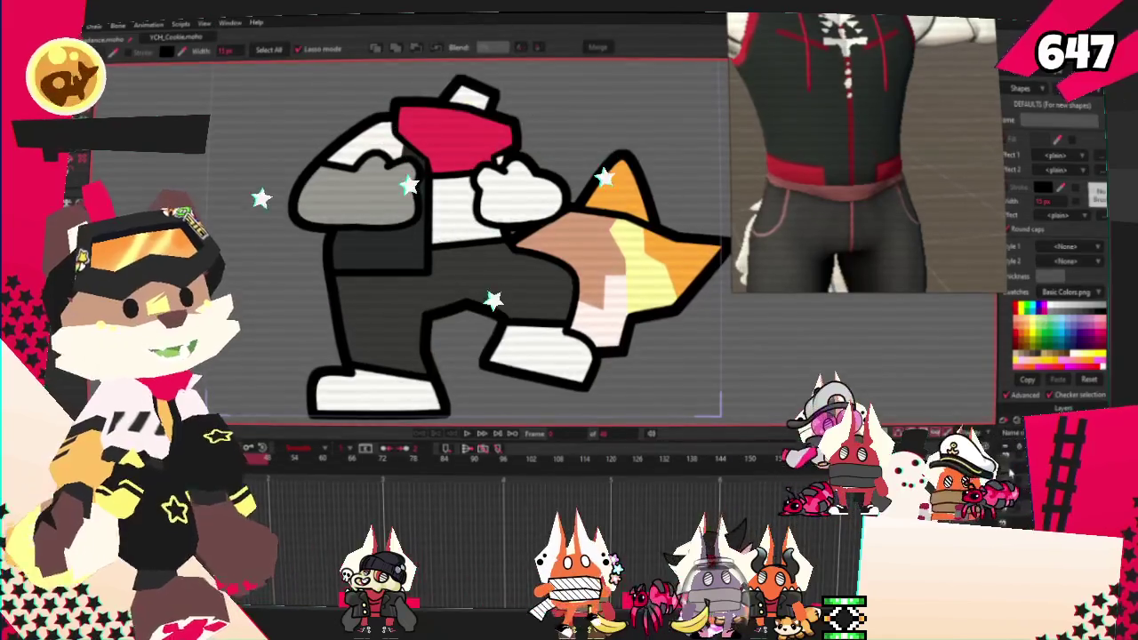
# Step: Zoom in on the torso and select the white shape on its left
pyautogui.scroll(3, 530, 223)
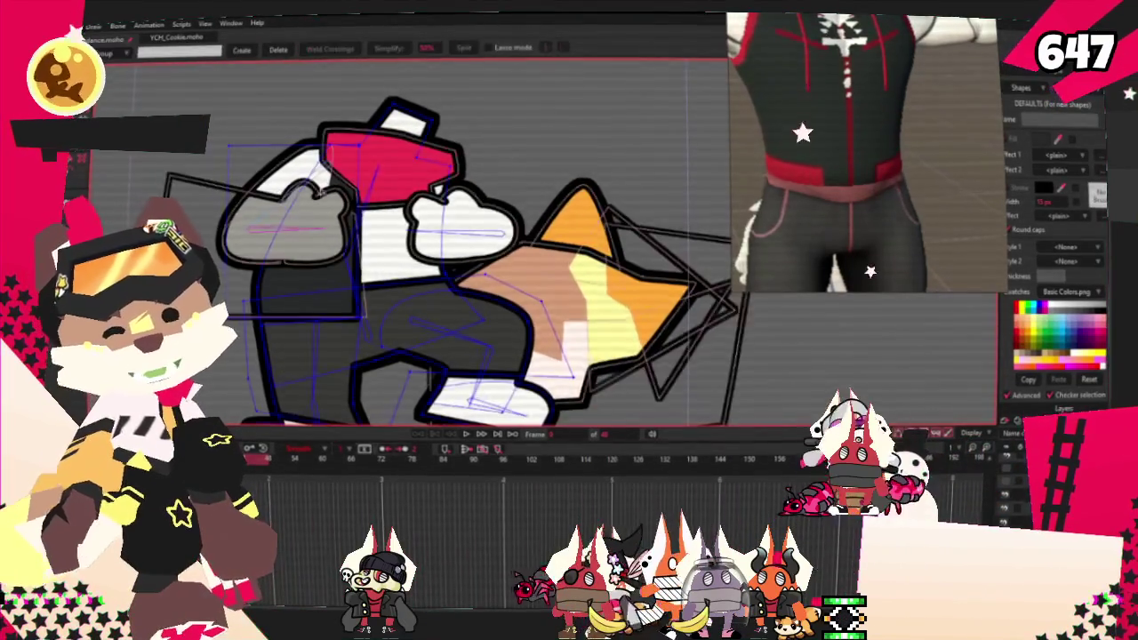
pyautogui.scroll(1, 373, 169)
pyautogui.scroll(1, 374, 169)
pyautogui.scroll(1, 426, 151)
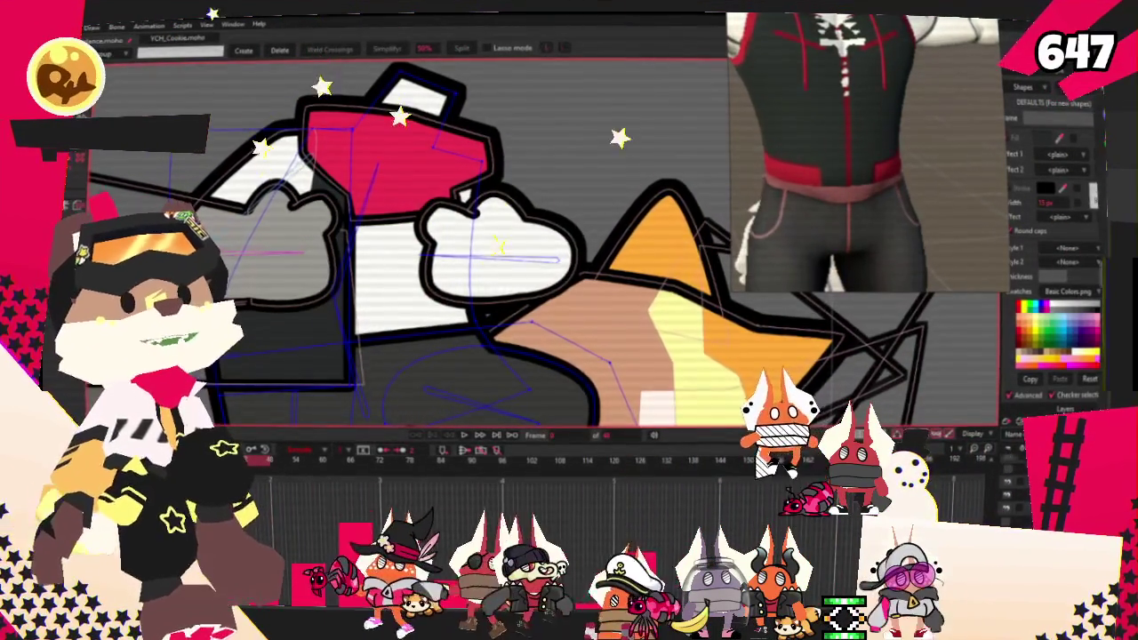
pyautogui.click(258, 178)
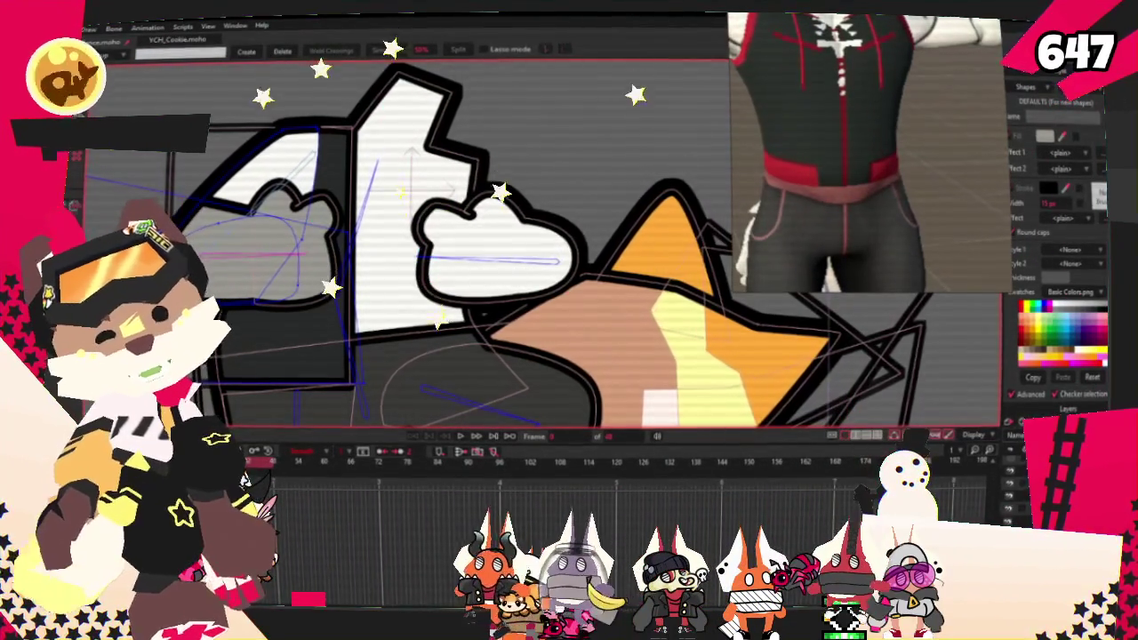
pyautogui.press('r')
pyautogui.scroll(2, 328, 158)
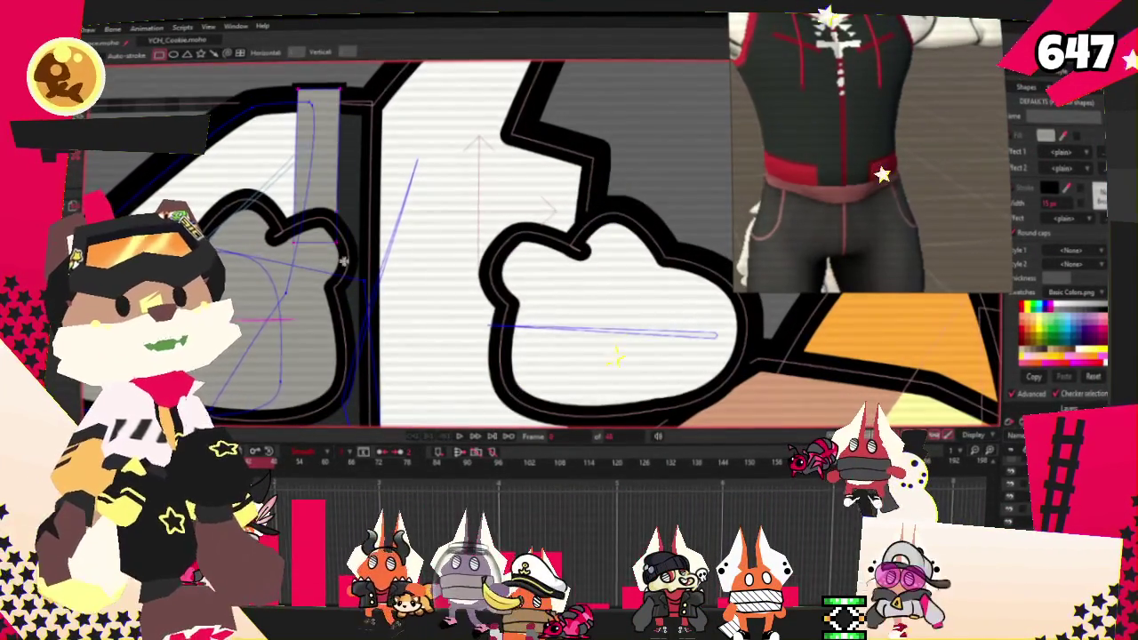
pyautogui.press('e')
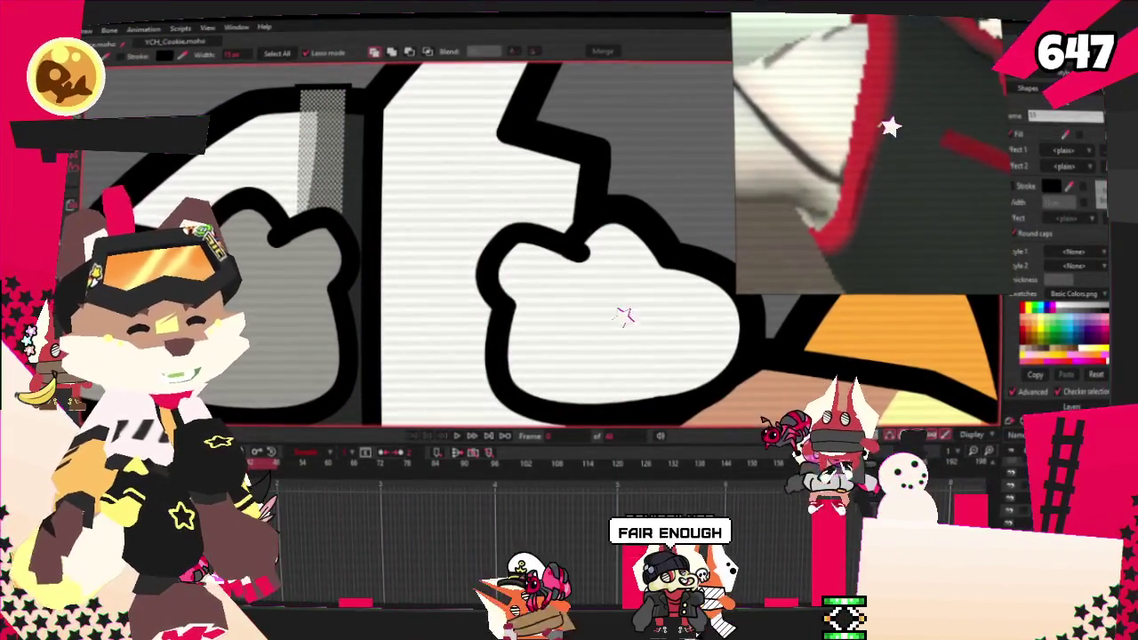
pyautogui.press('t')
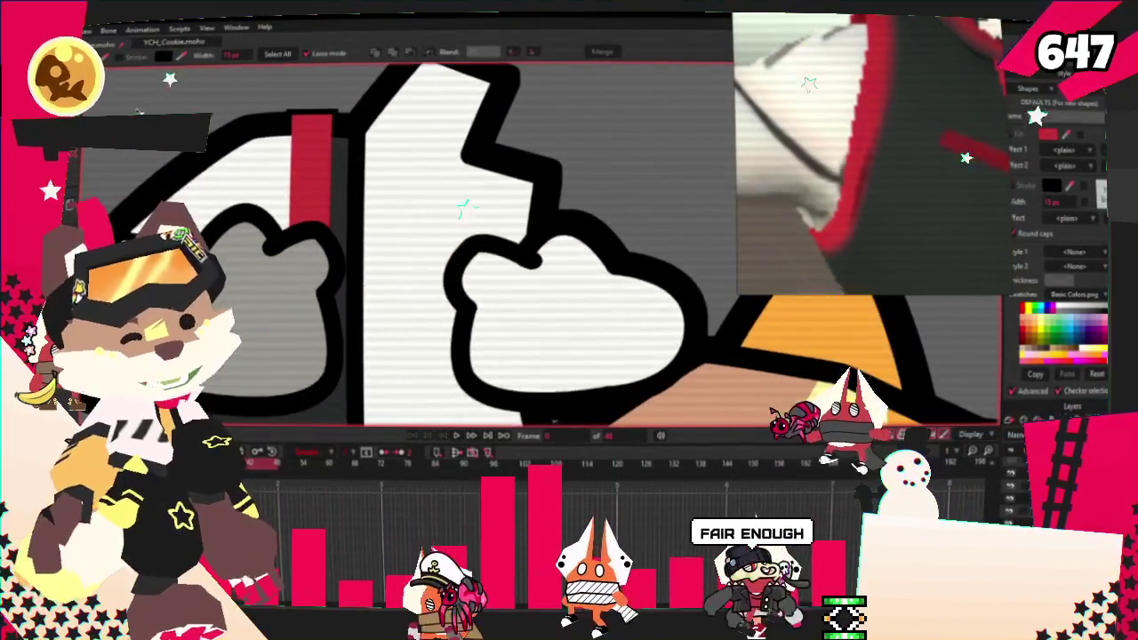
pyautogui.scroll(2, 301, 336)
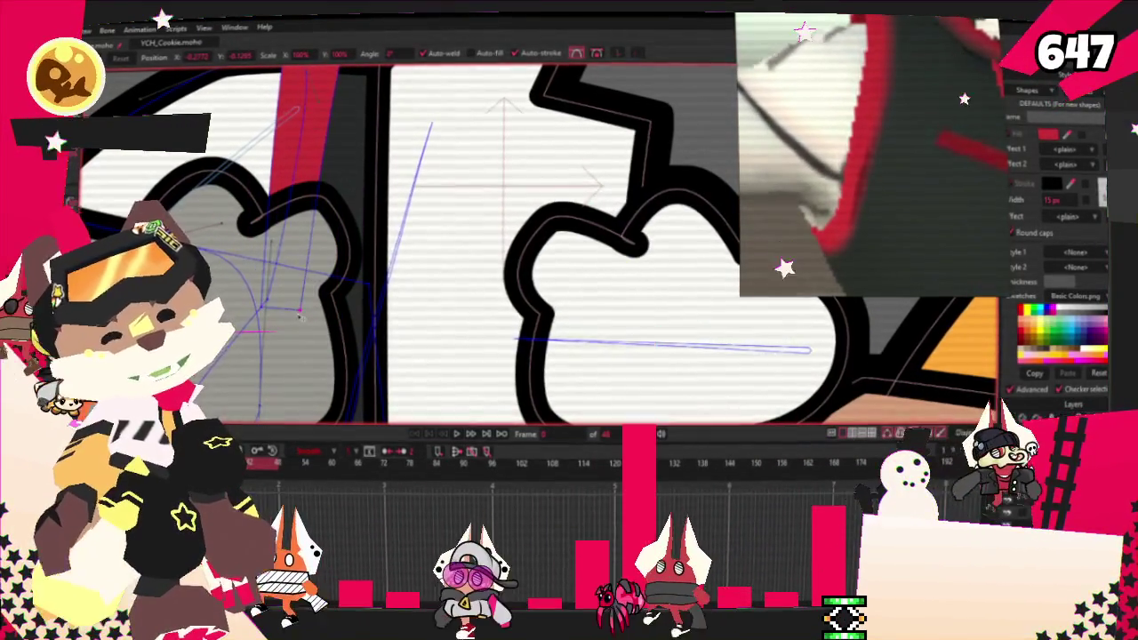
pyautogui.scroll(-1, 356, 275)
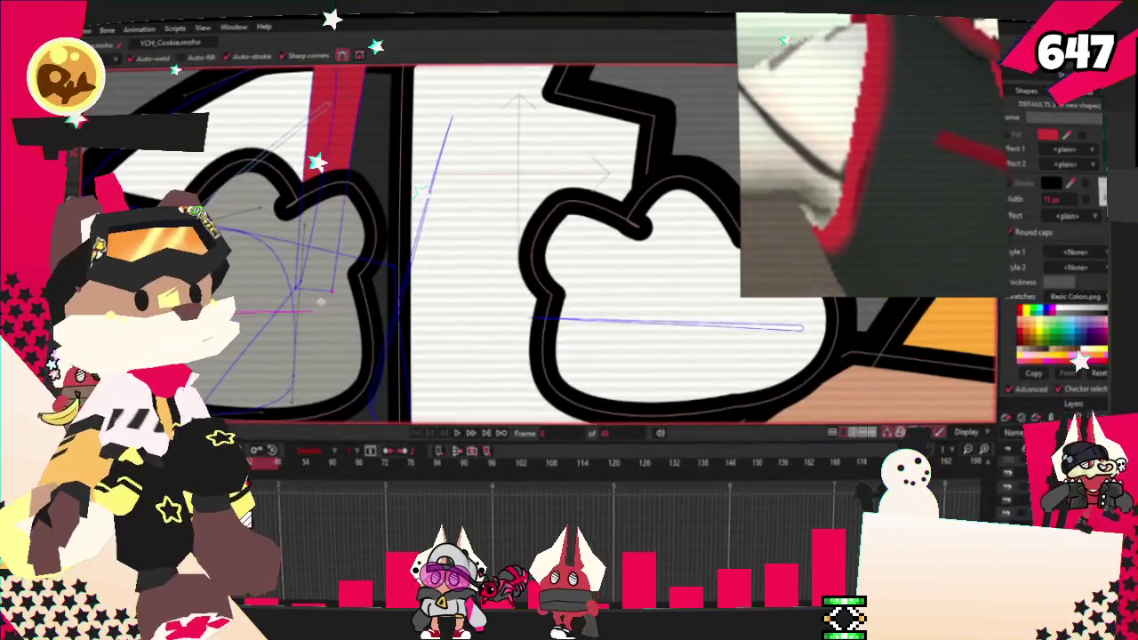
pyautogui.scroll(2, 355, 276)
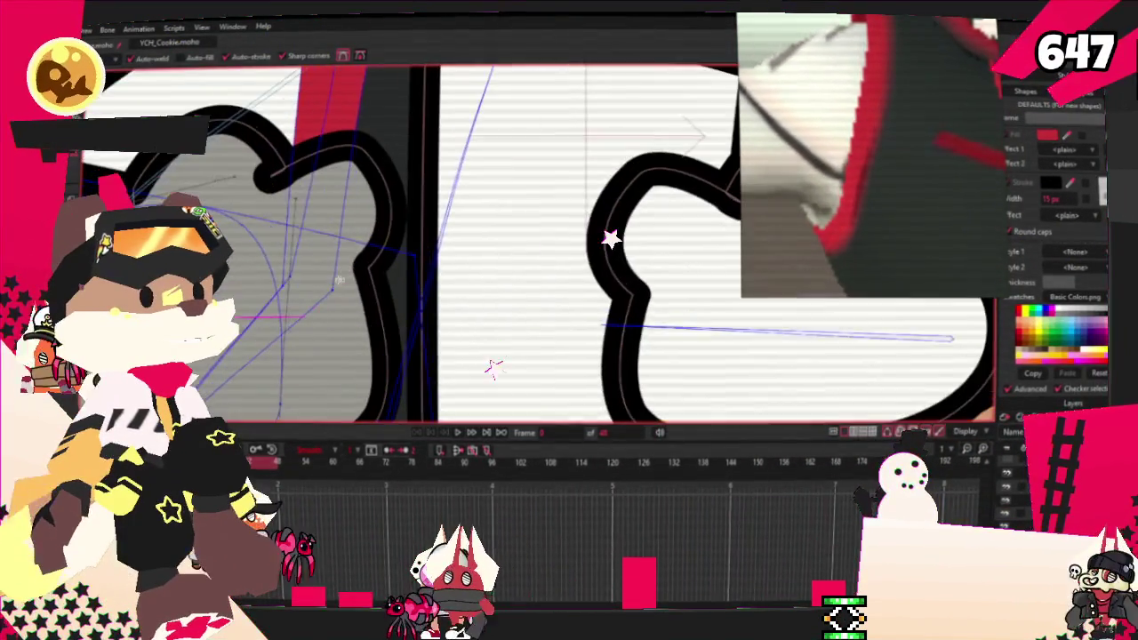
pyautogui.press('c')
pyautogui.scroll(3, 294, 242)
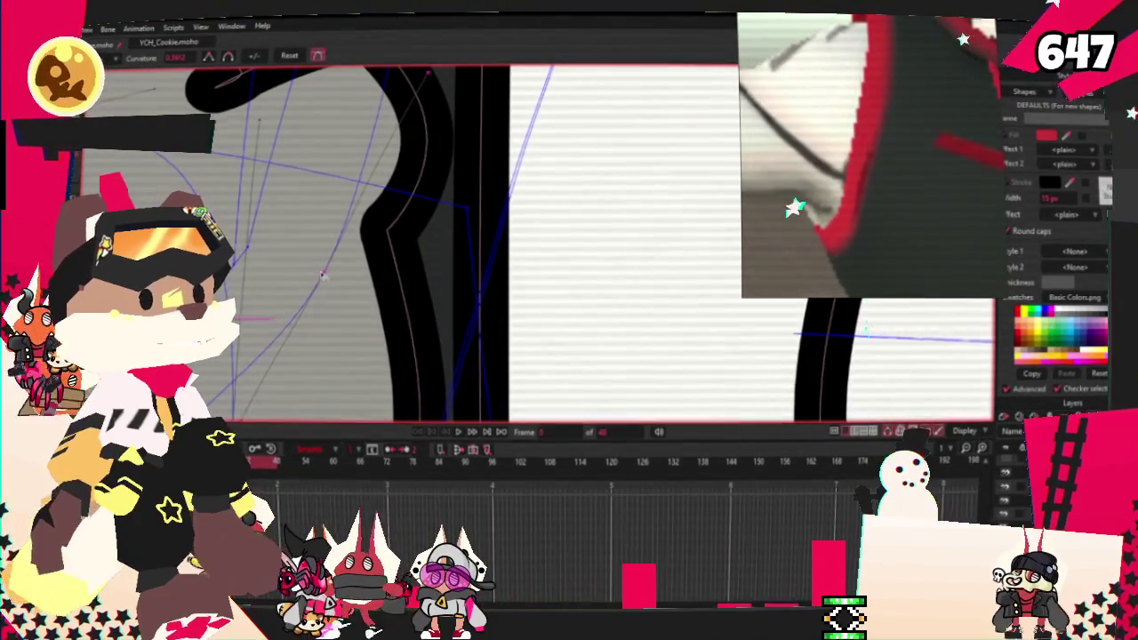
pyautogui.scroll(-3, 351, 247)
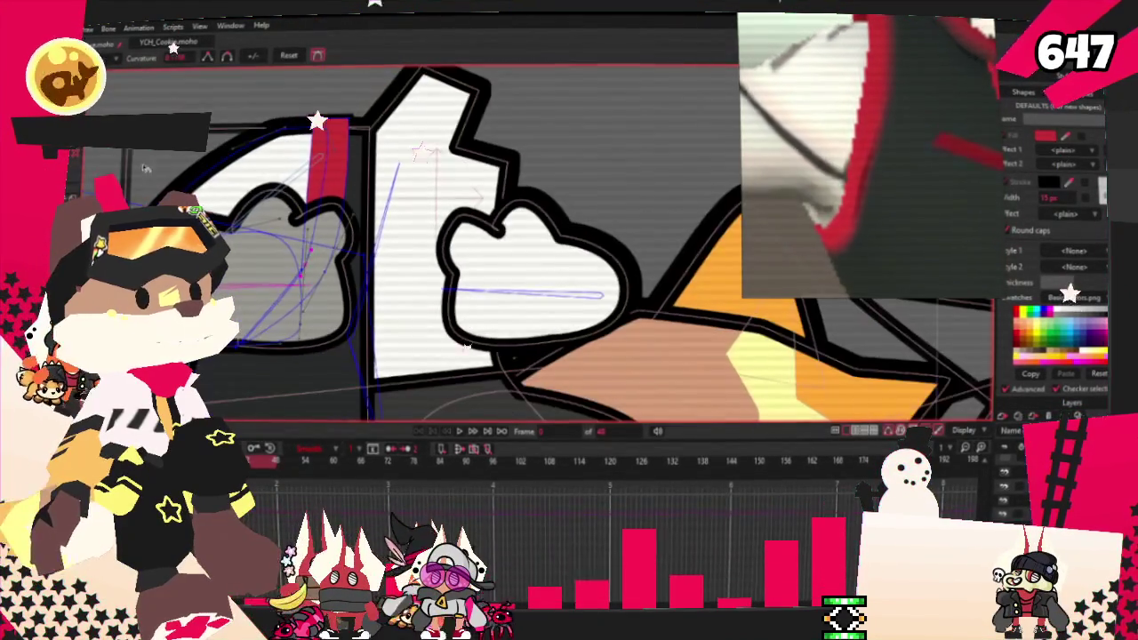
pyautogui.scroll(3, 299, 217)
pyautogui.scroll(-1, 313, 287)
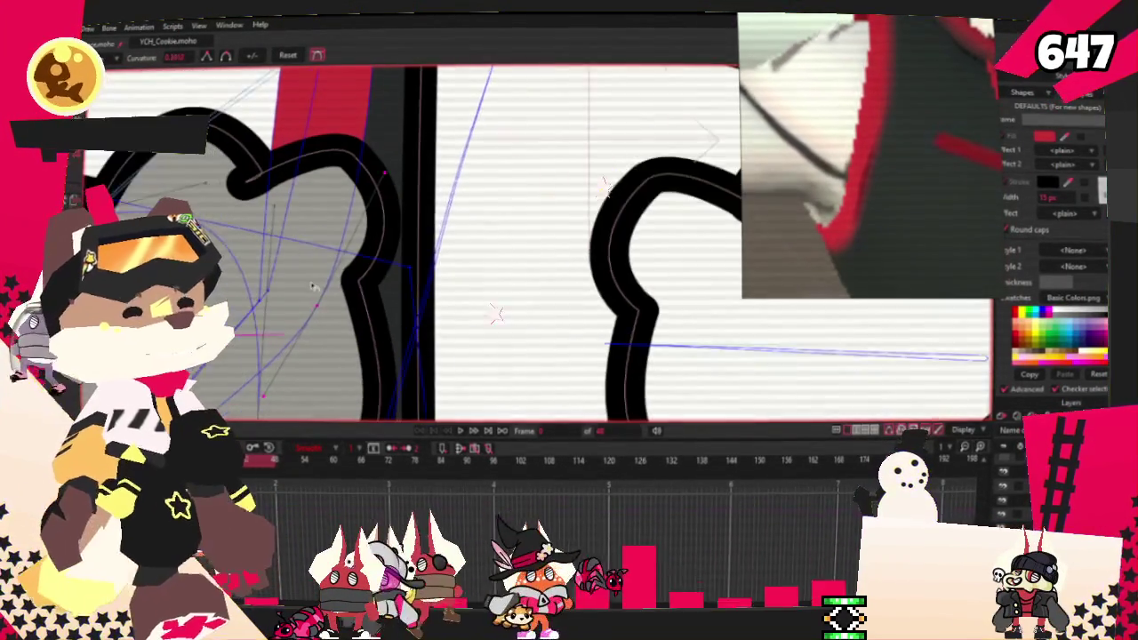
pyautogui.scroll(-2, 330, 118)
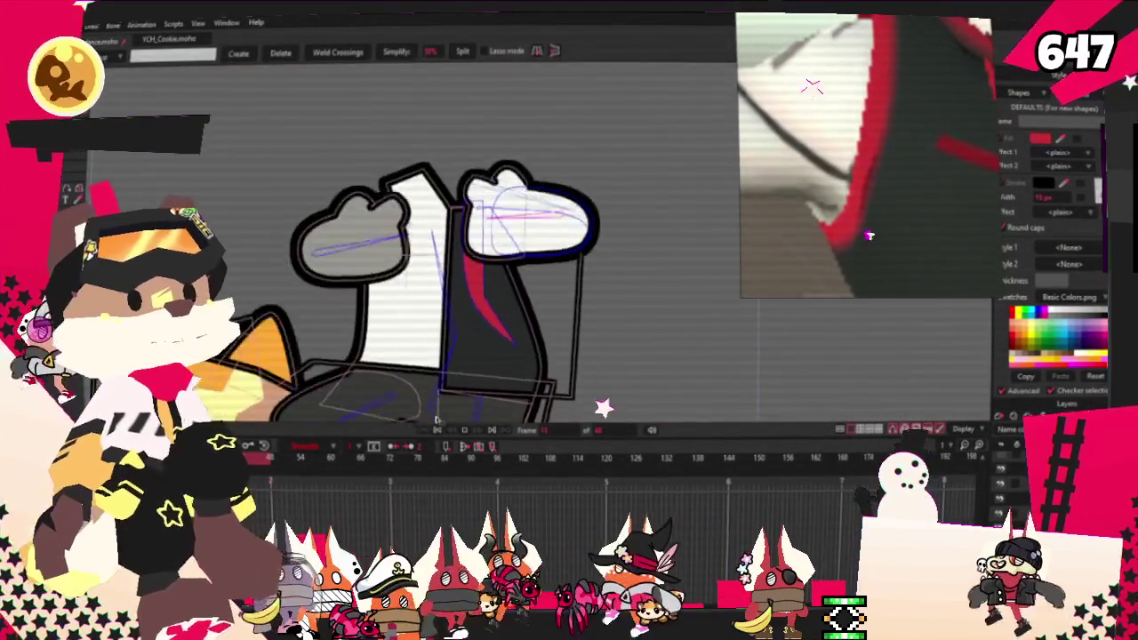
pyautogui.scroll(3, 498, 240)
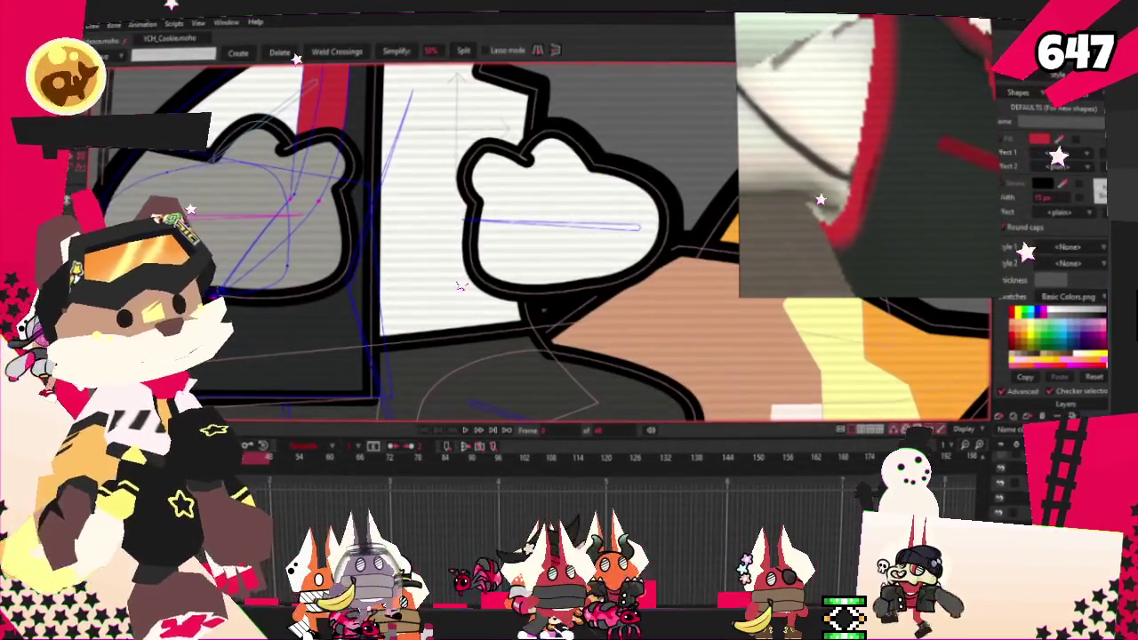
pyautogui.scroll(2, 465, 333)
pyautogui.scroll(2, 632, 103)
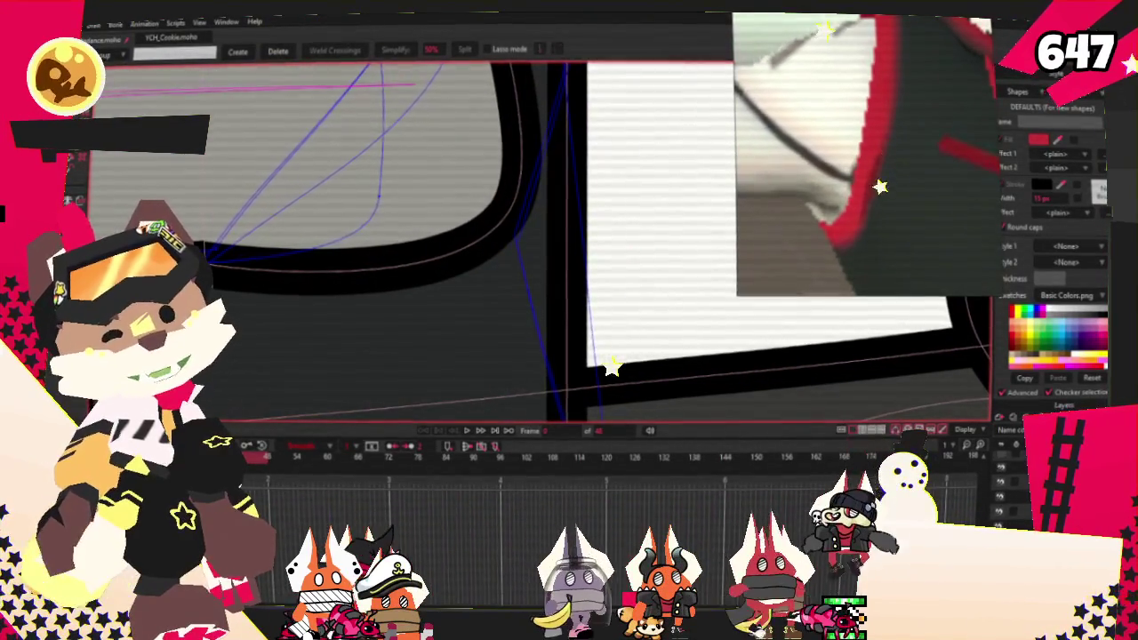
pyautogui.scroll(-2, 612, 363)
pyautogui.press('z')
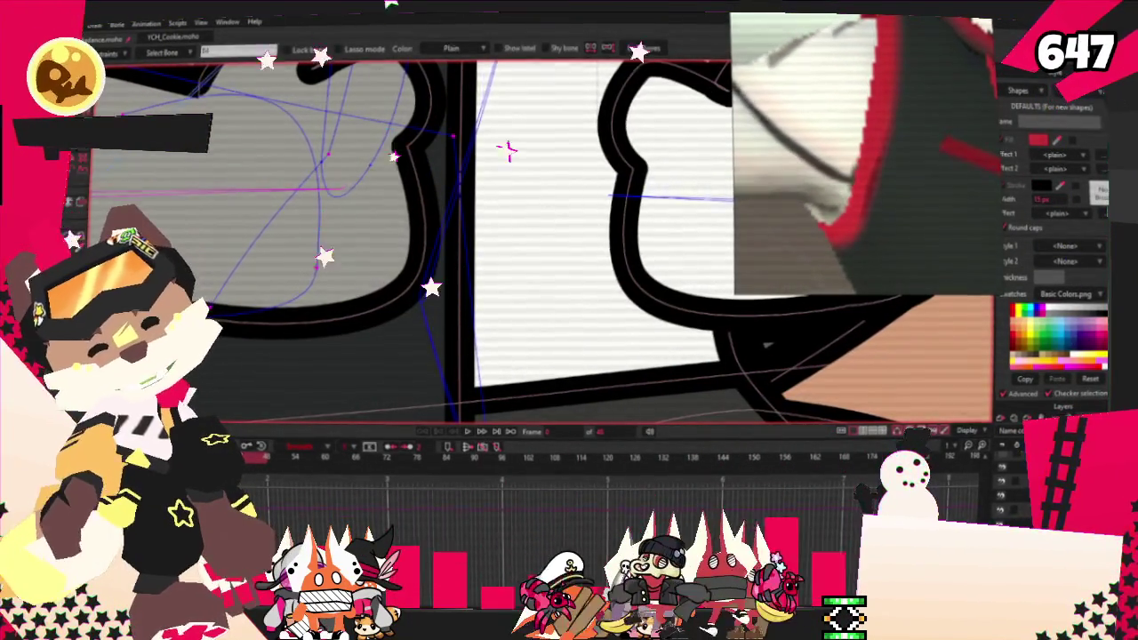
pyautogui.press('g')
pyautogui.scroll(-1, 390, 190)
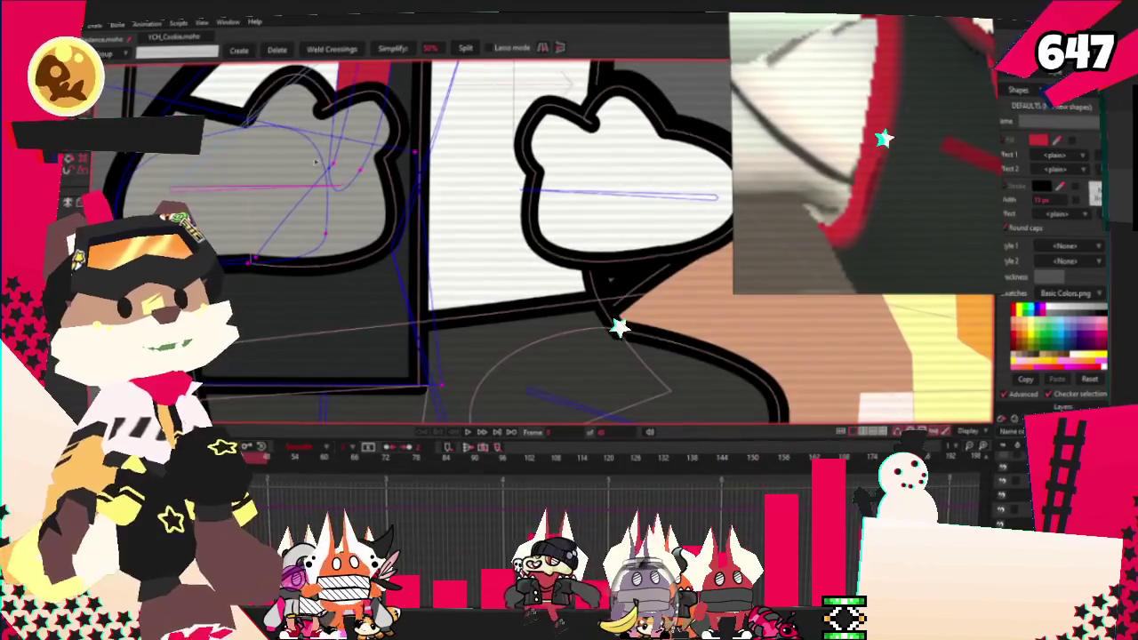
pyautogui.press('i')
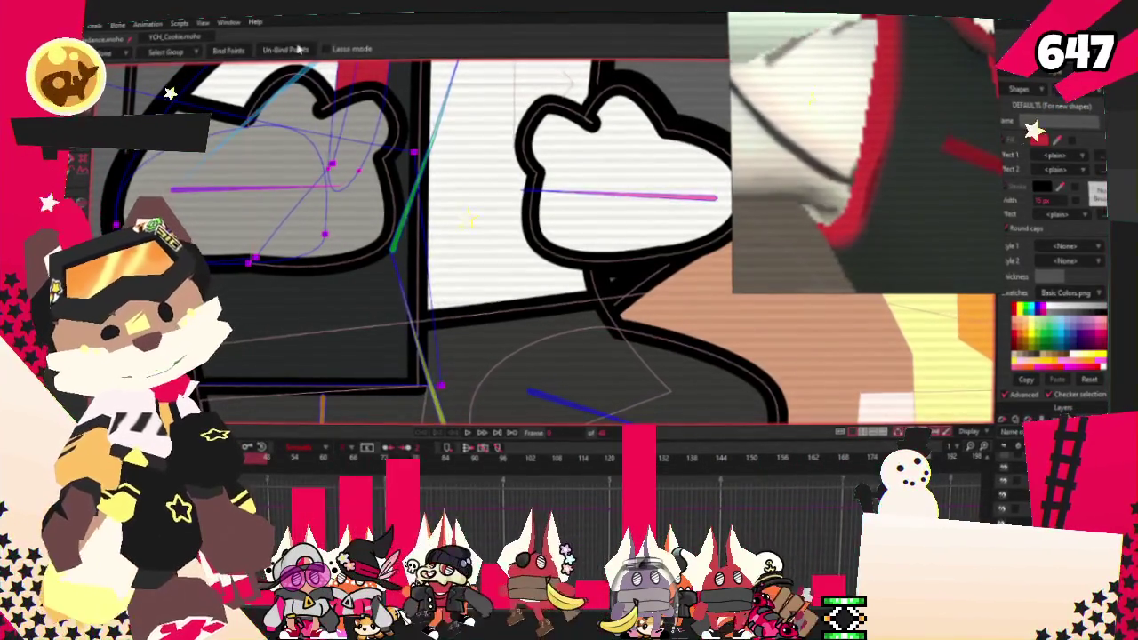
pyautogui.scroll(-1, 349, 191)
pyautogui.press('g')
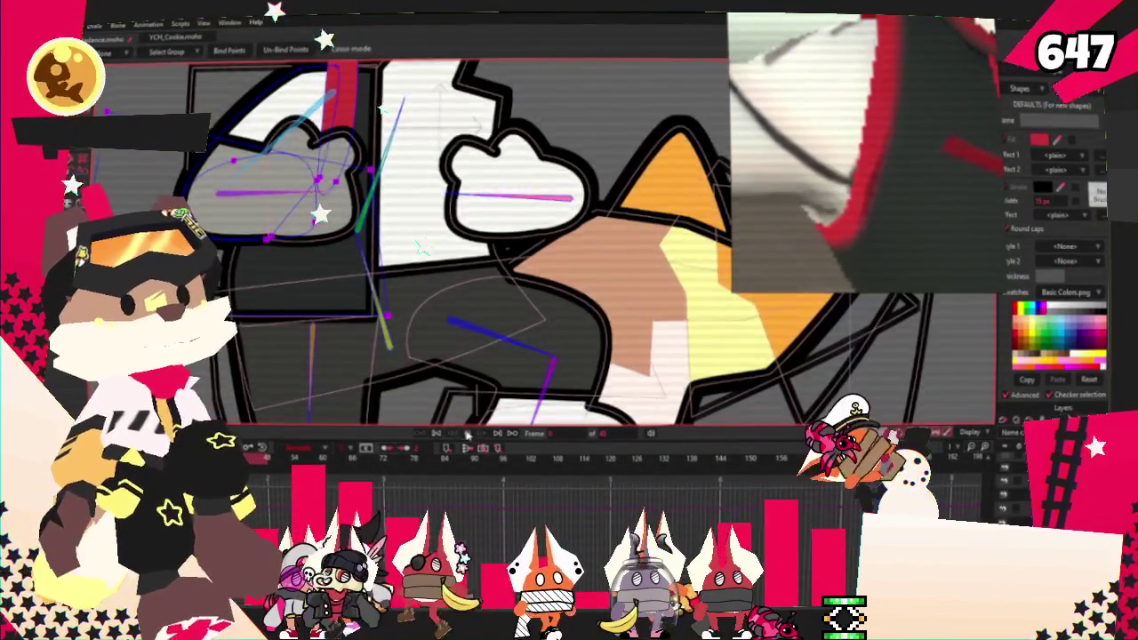
pyautogui.scroll(-3, 477, 303)
pyautogui.press('c')
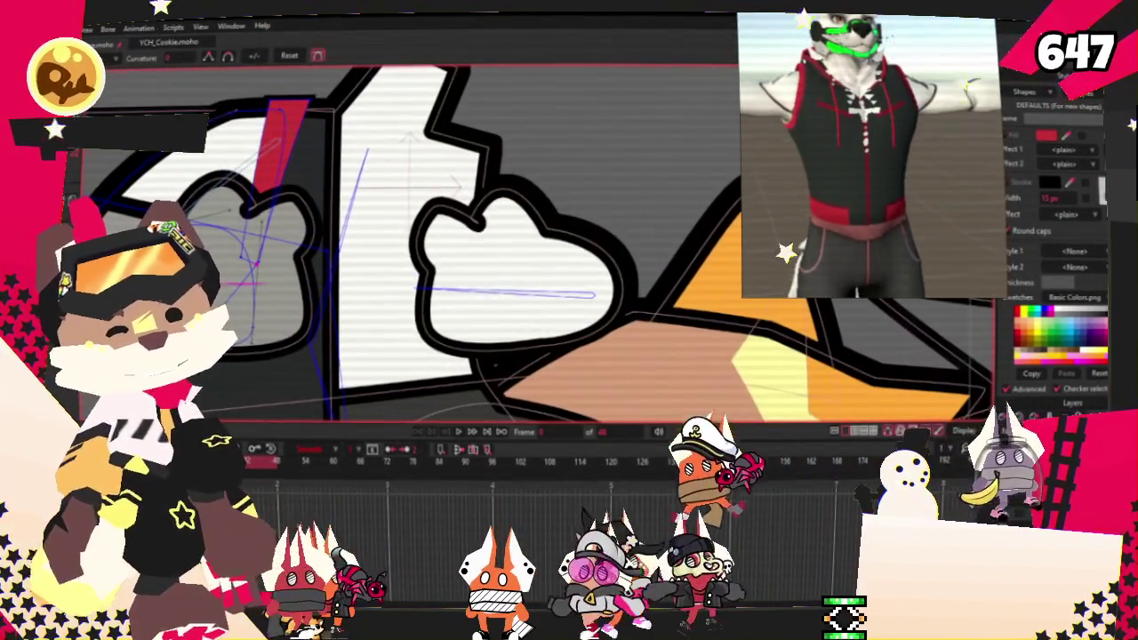
# Step: Pull the white chest panel's edge inward with a new point, leaving a small neck opening
pyautogui.press('r')
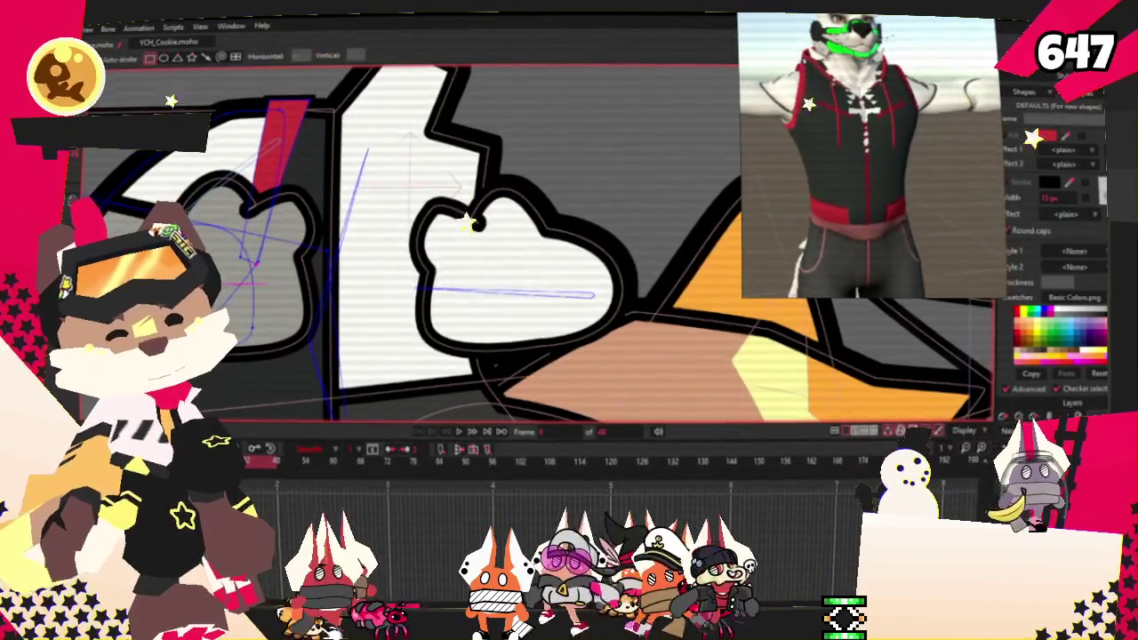
pyautogui.press('t')
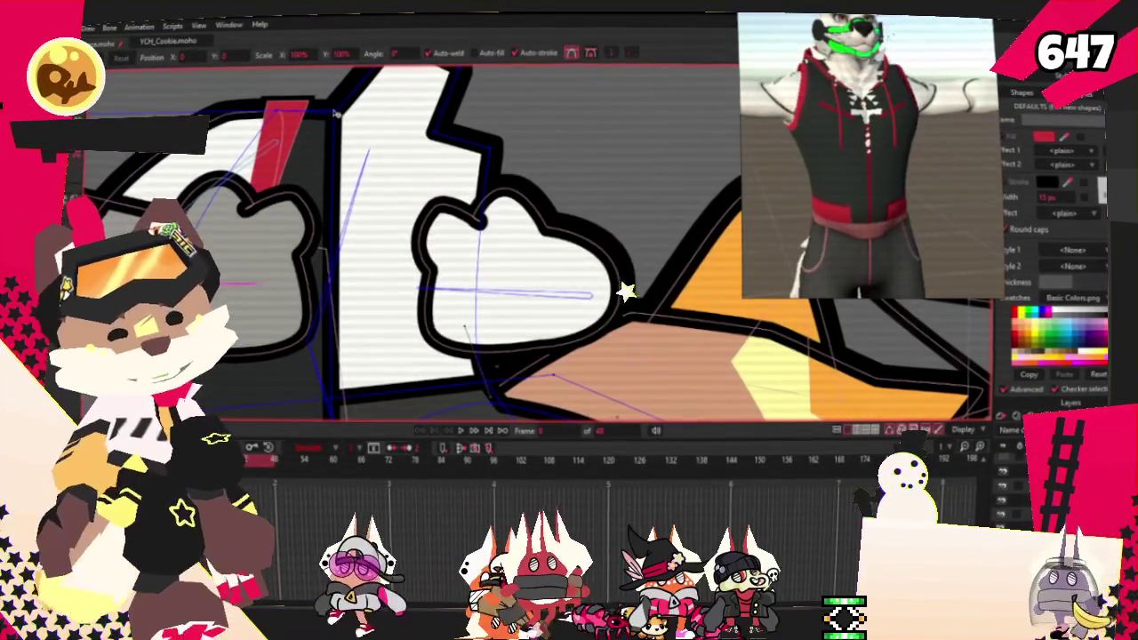
pyautogui.press('a')
pyautogui.moveTo(327, 174); pyautogui.dragTo(377, 176)
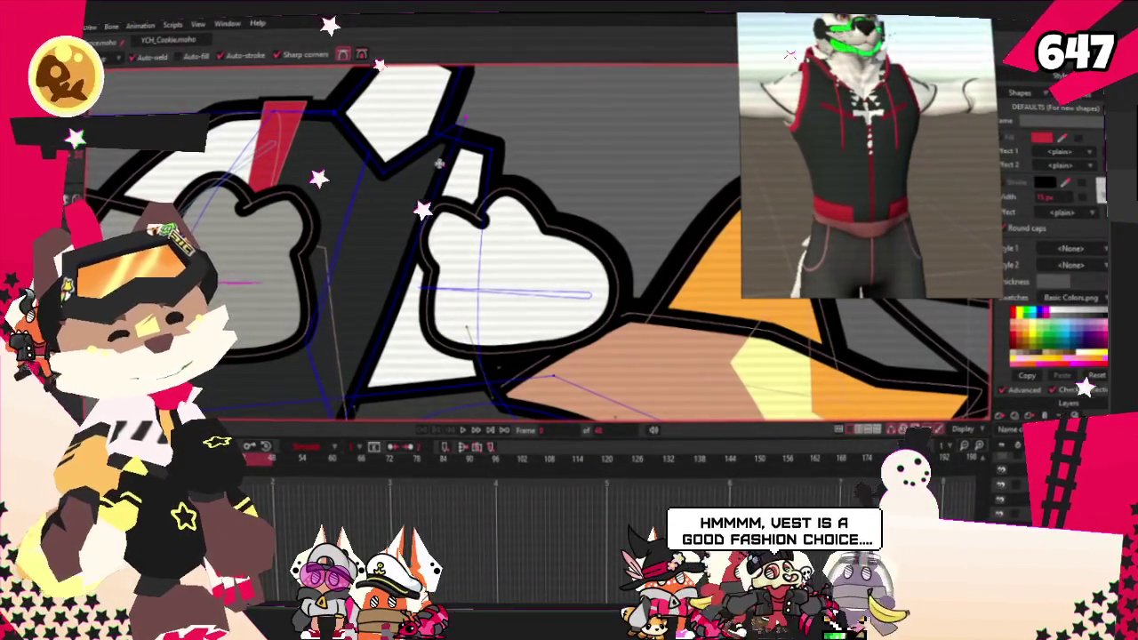
pyautogui.scroll(-2, 479, 134)
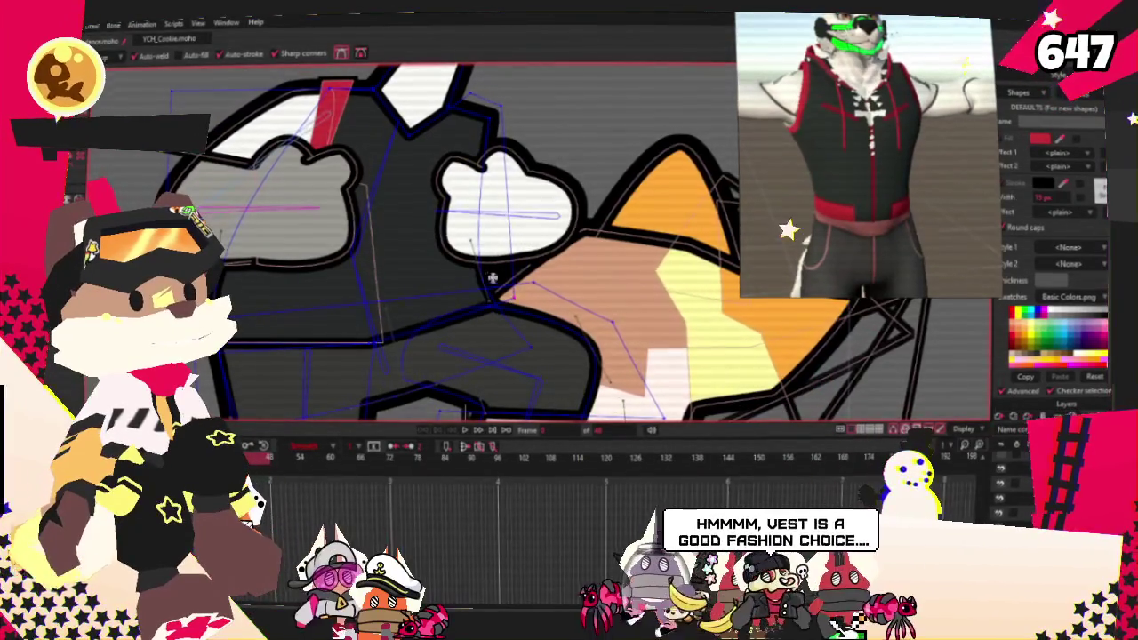
pyautogui.scroll(3, 521, 304)
pyautogui.press('c')
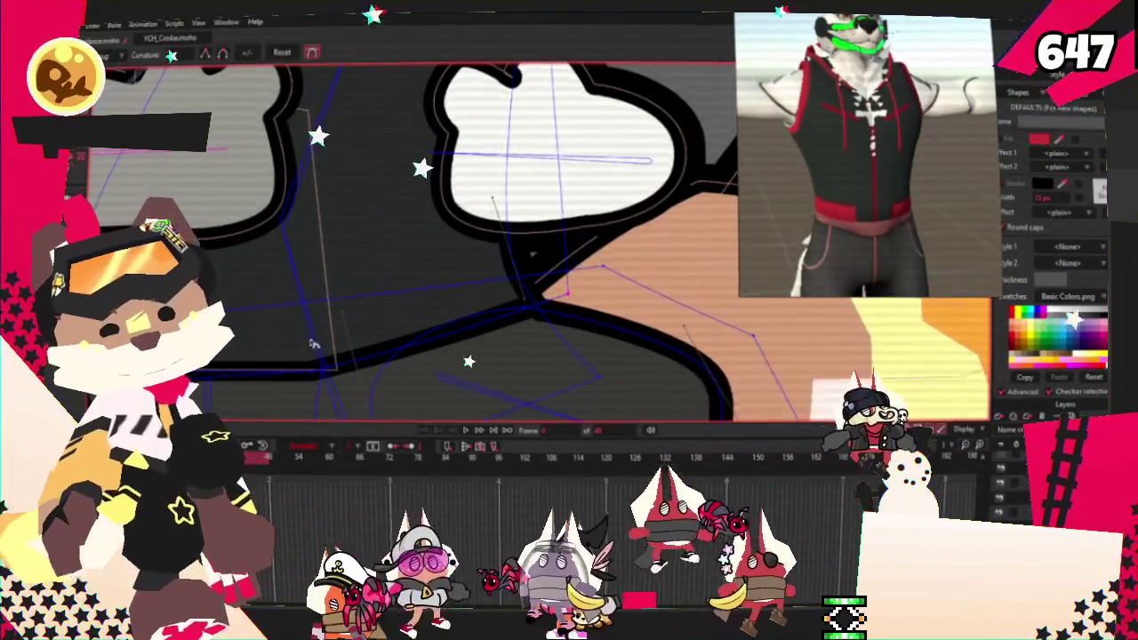
pyautogui.scroll(2, 729, 388)
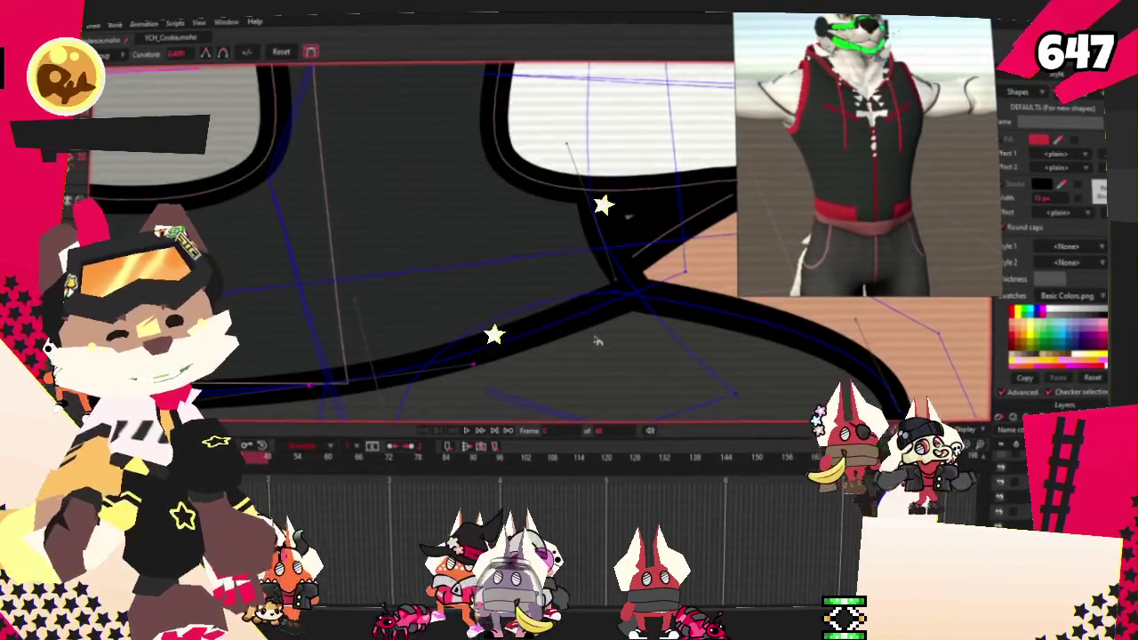
pyautogui.scroll(-3, 522, 273)
pyautogui.scroll(2, 498, 209)
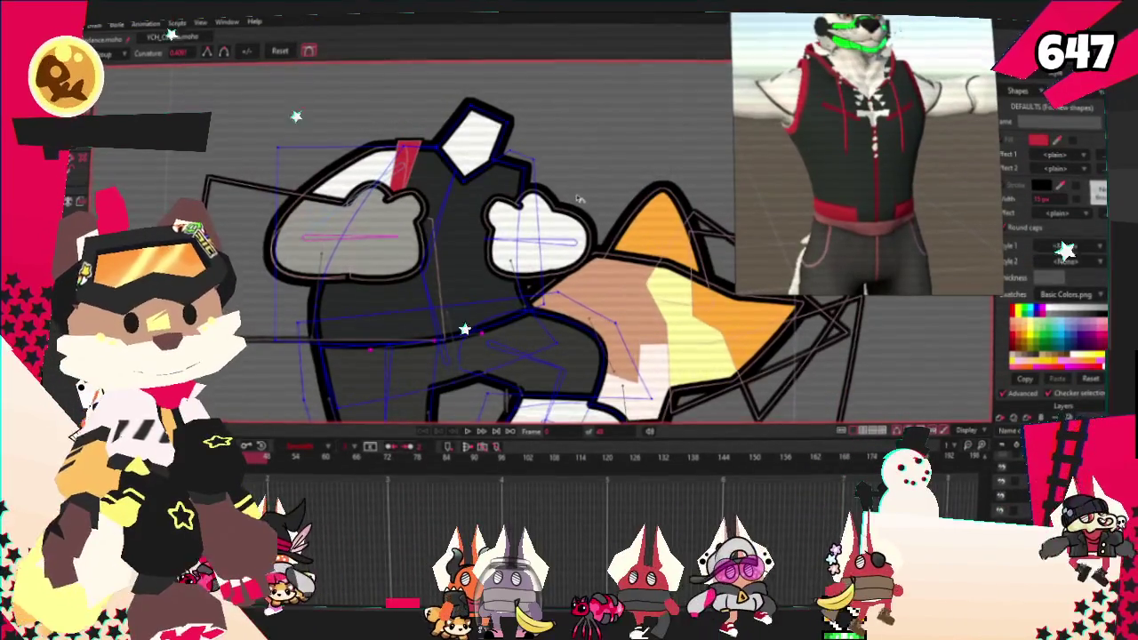
pyautogui.scroll(2, 300, 115)
pyautogui.scroll(2, 301, 116)
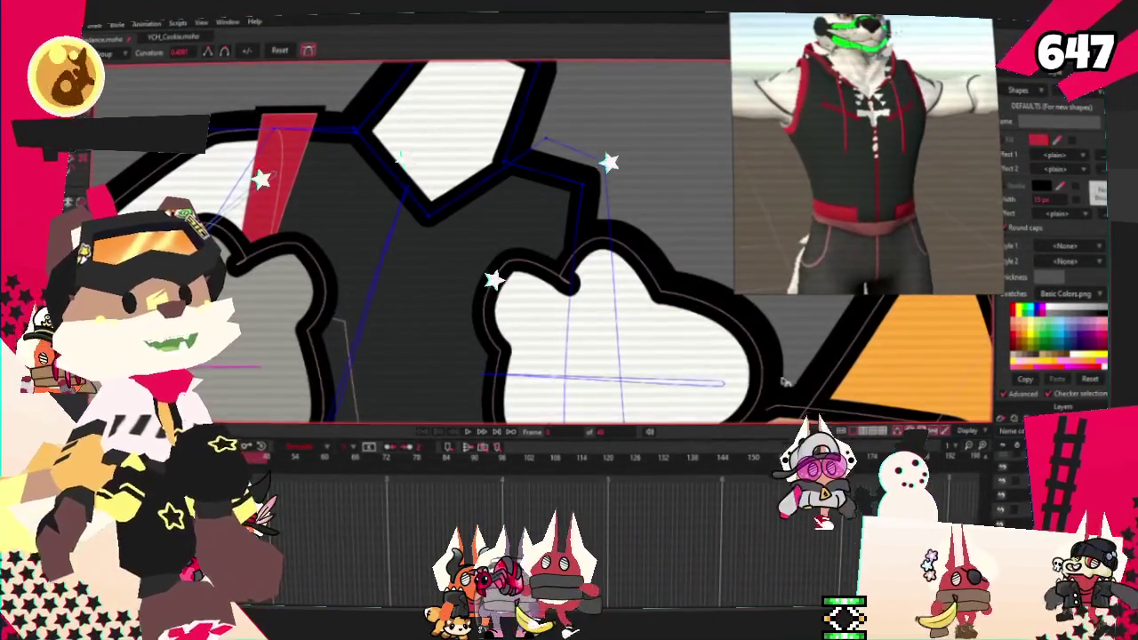
pyautogui.press('u')
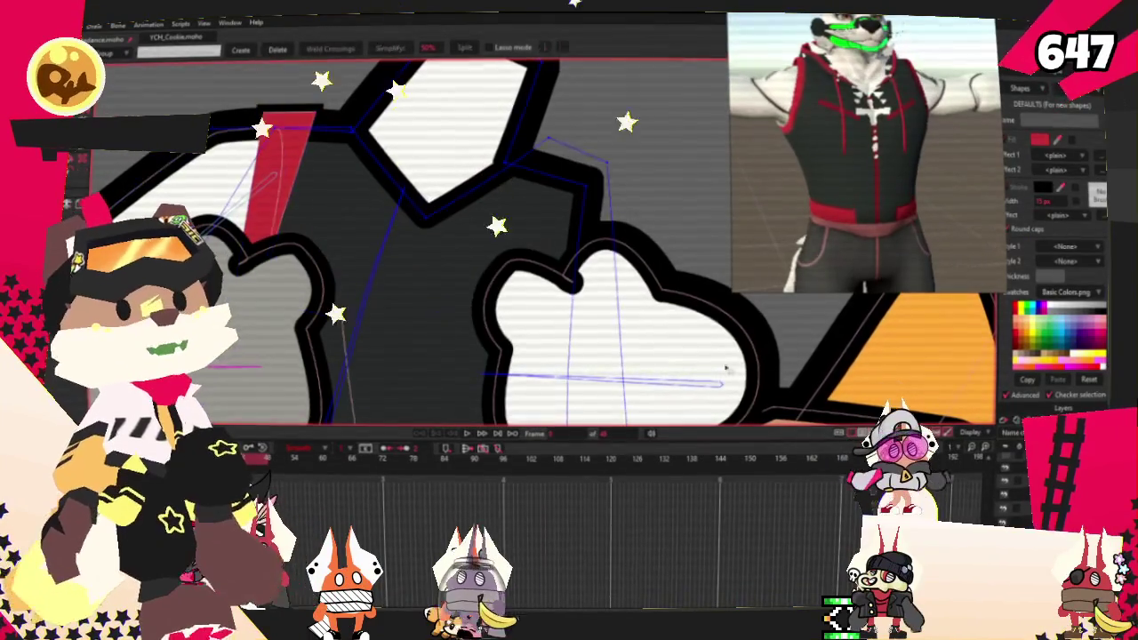
# Step: Stretch the red trim into a long diagonal strip with its tip pulled up-right
pyautogui.press('t')
pyautogui.moveTo(372, 201)
pyautogui.mouseDown()
pyautogui.moveTo(409, 152)
pyautogui.moveTo(454, 265)
pyautogui.mouseUp()
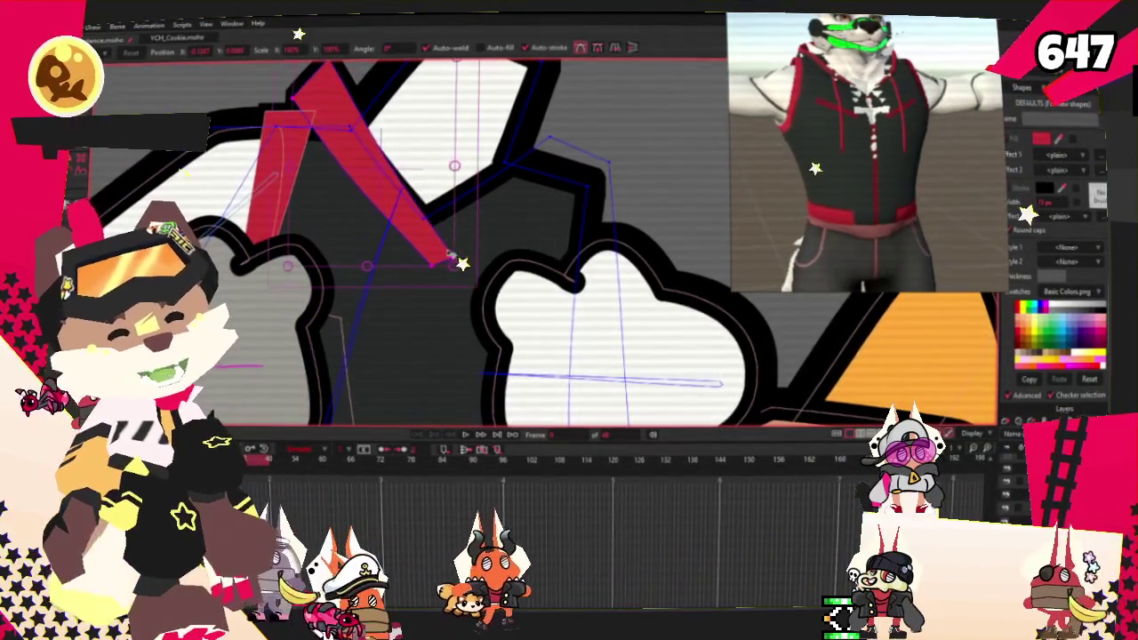
pyautogui.press('a')
pyautogui.scroll(2, 370, 161)
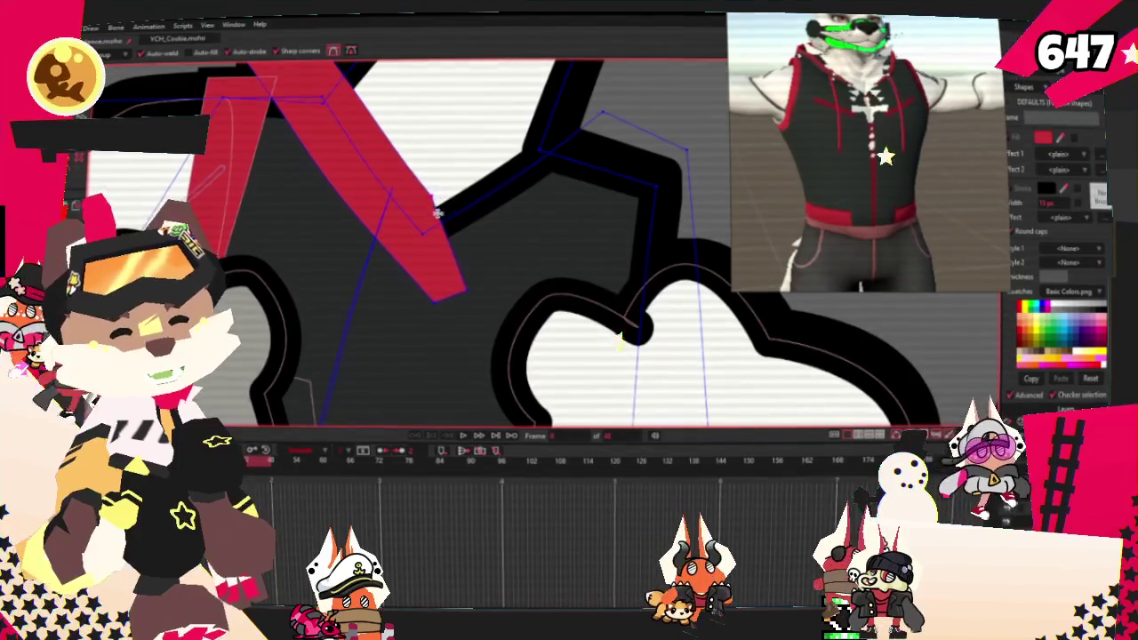
pyautogui.moveTo(553, 143)
pyautogui.mouseDown()
pyautogui.moveTo(609, 69)
pyautogui.moveTo(616, 118)
pyautogui.mouseUp()
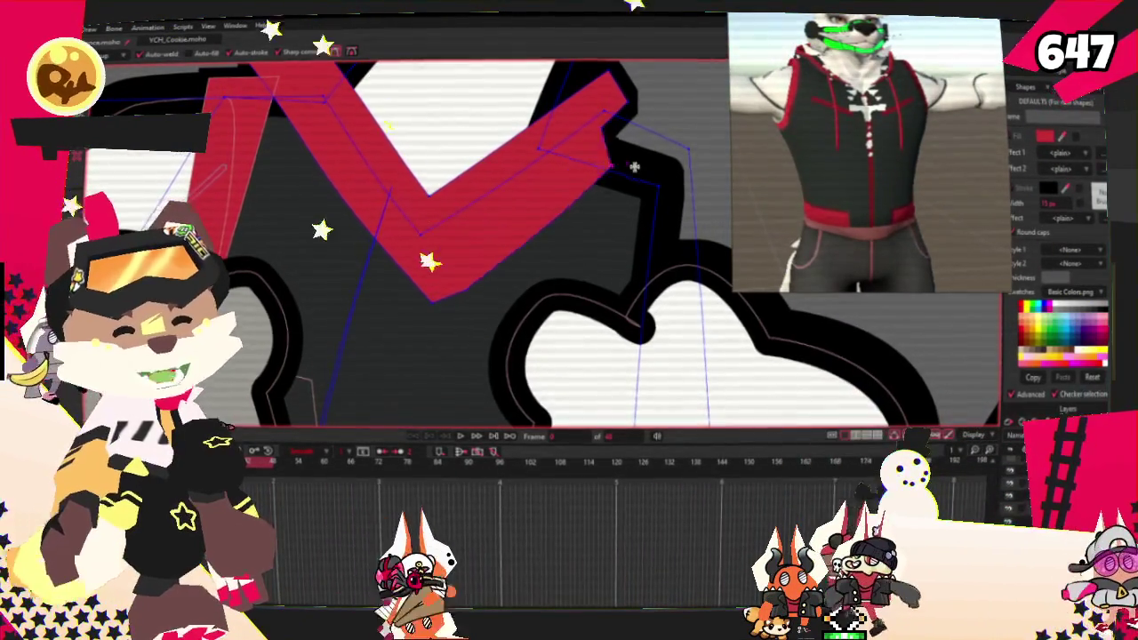
pyautogui.scroll(-3, 580, 169)
pyautogui.scroll(2, 580, 169)
pyautogui.scroll(2, 336, 105)
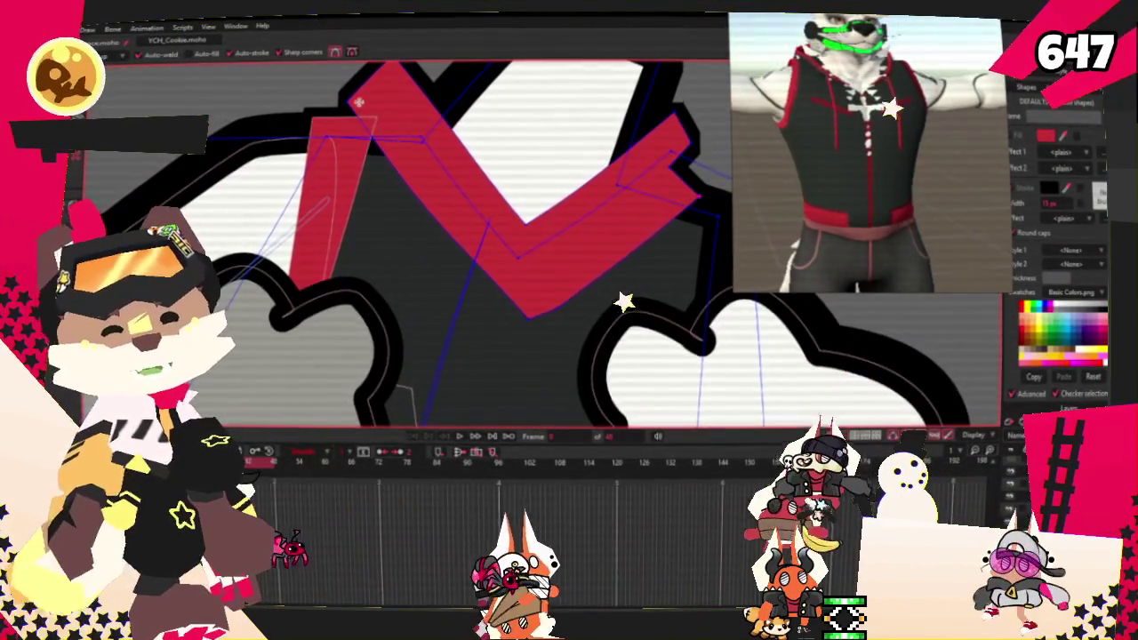
pyautogui.scroll(1, 336, 105)
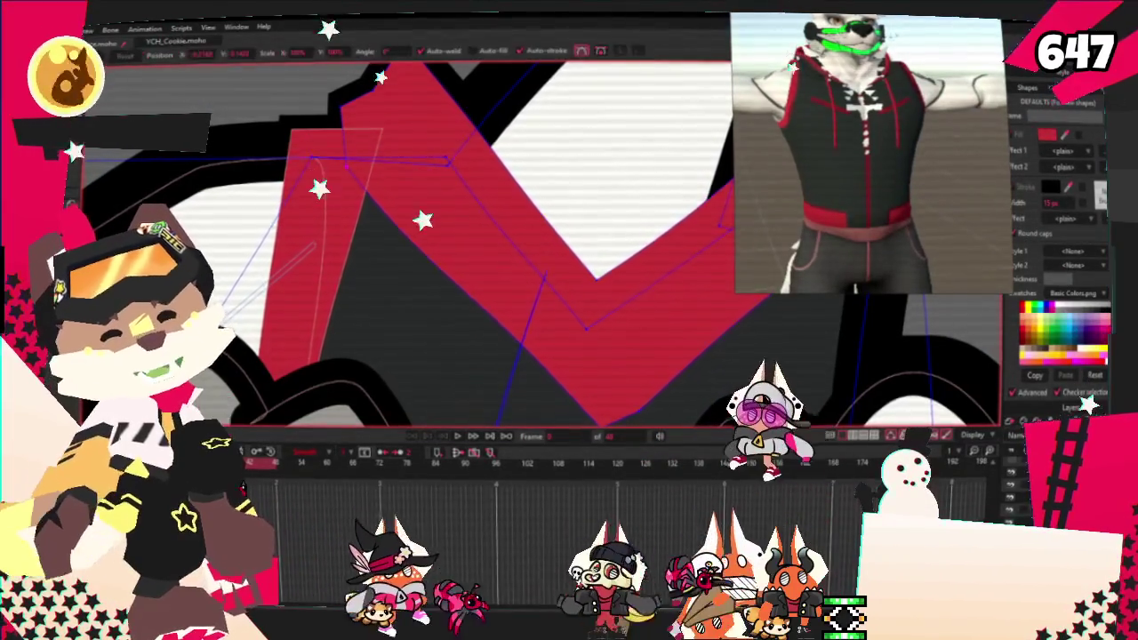
# Step: Raise the bottom point of the red V neckline trim
pyautogui.press('t')
pyautogui.scroll(-1, 519, 321)
pyautogui.moveTo(519, 321); pyautogui.dragTo(425, 281)
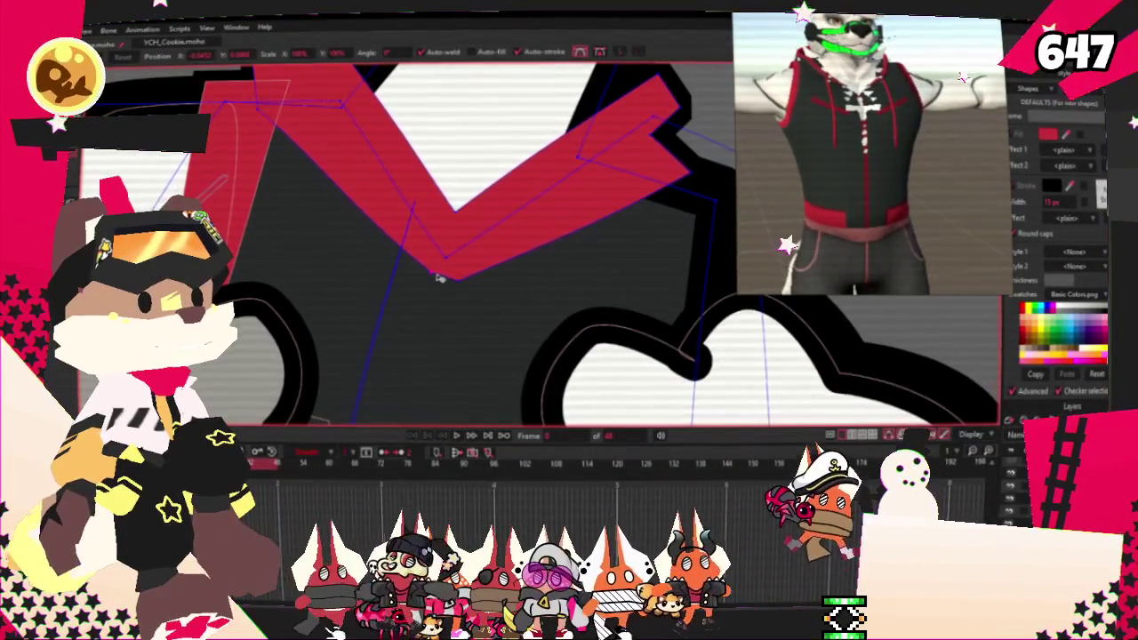
pyautogui.scroll(-2, 449, 218)
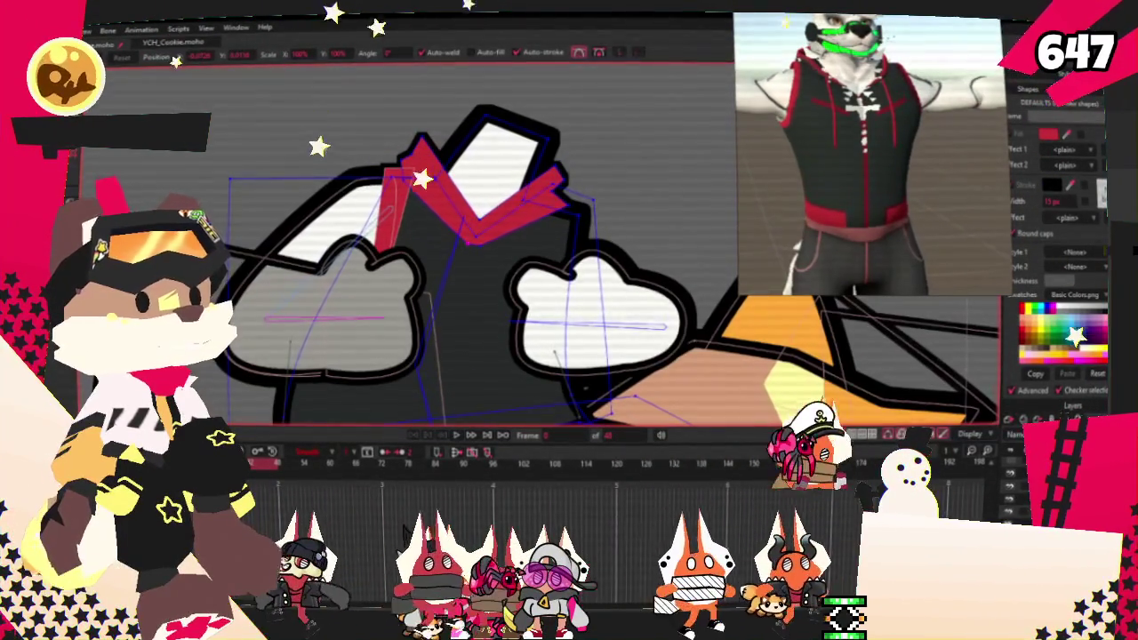
# Step: Draw a thin red strap above the right hand, deselect it, and zoom out to the whole rig
pyautogui.press('r')
pyautogui.scroll(2, 584, 235)
pyautogui.moveTo(553, 144); pyautogui.dragTo(609, 301)
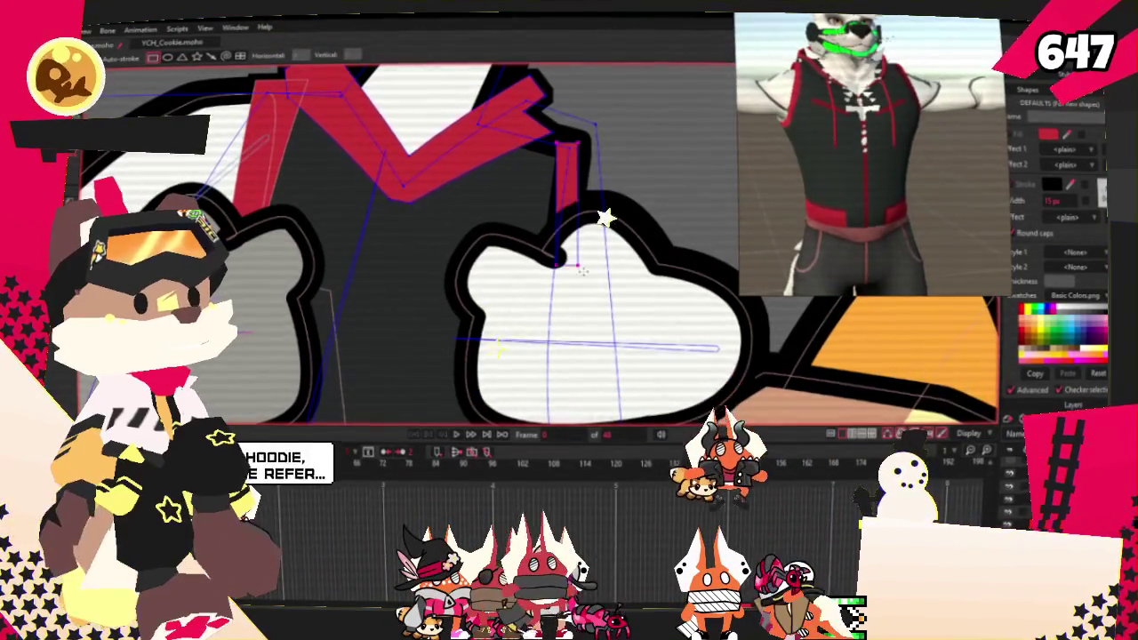
pyautogui.scroll(-2, 429, 195)
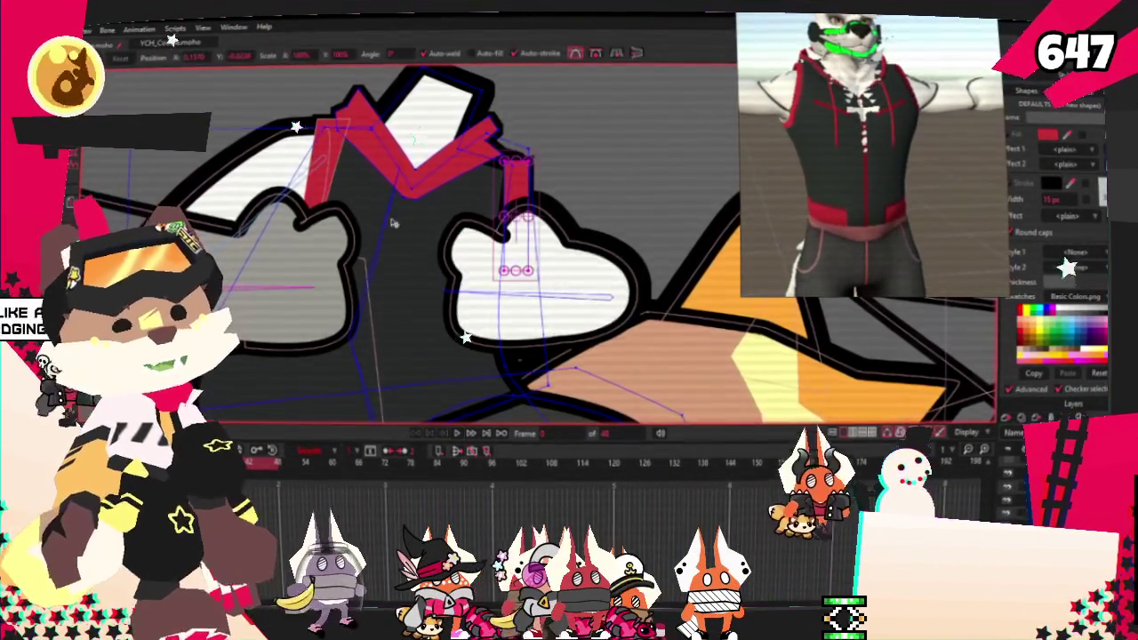
pyautogui.press('t')
pyautogui.scroll(2, 502, 303)
pyautogui.click(551, 304)
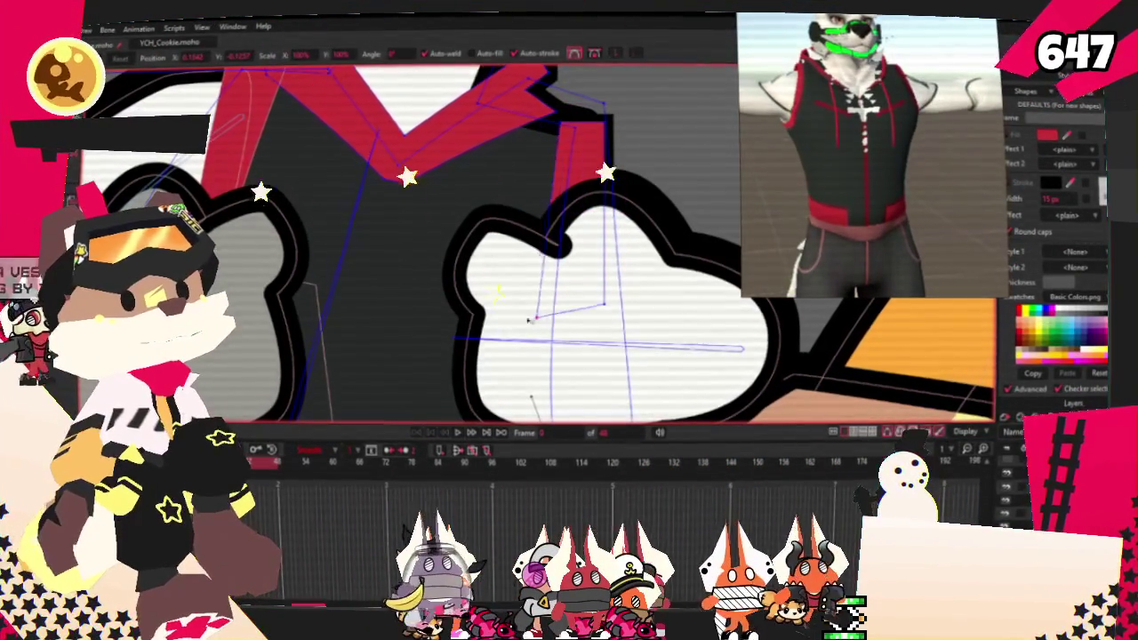
pyautogui.scroll(1, 624, 121)
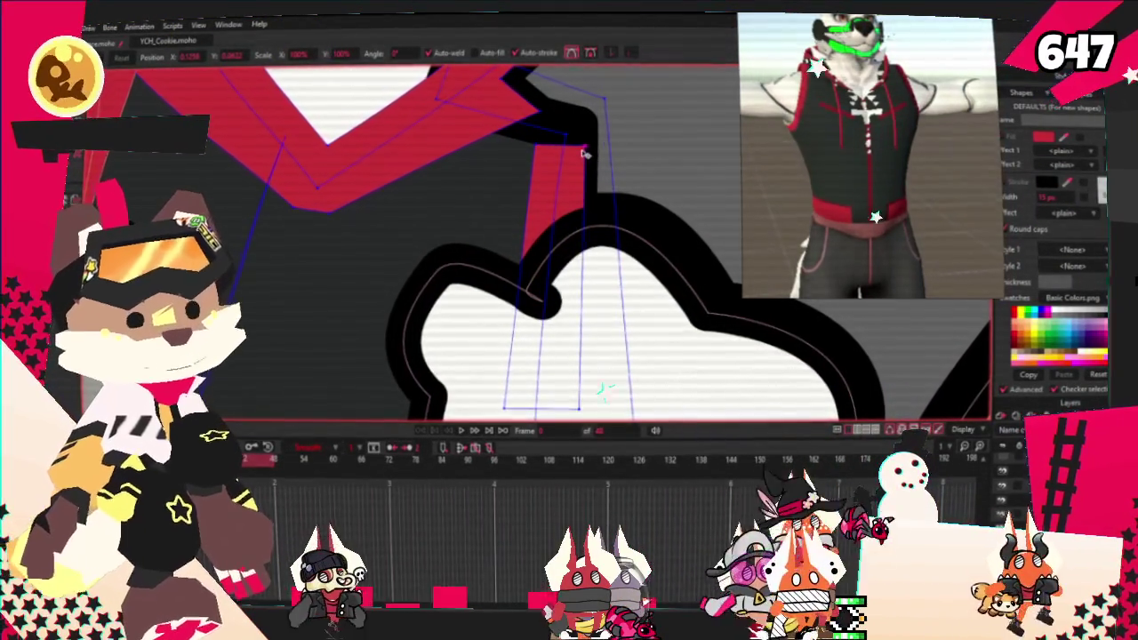
pyautogui.scroll(-3, 515, 240)
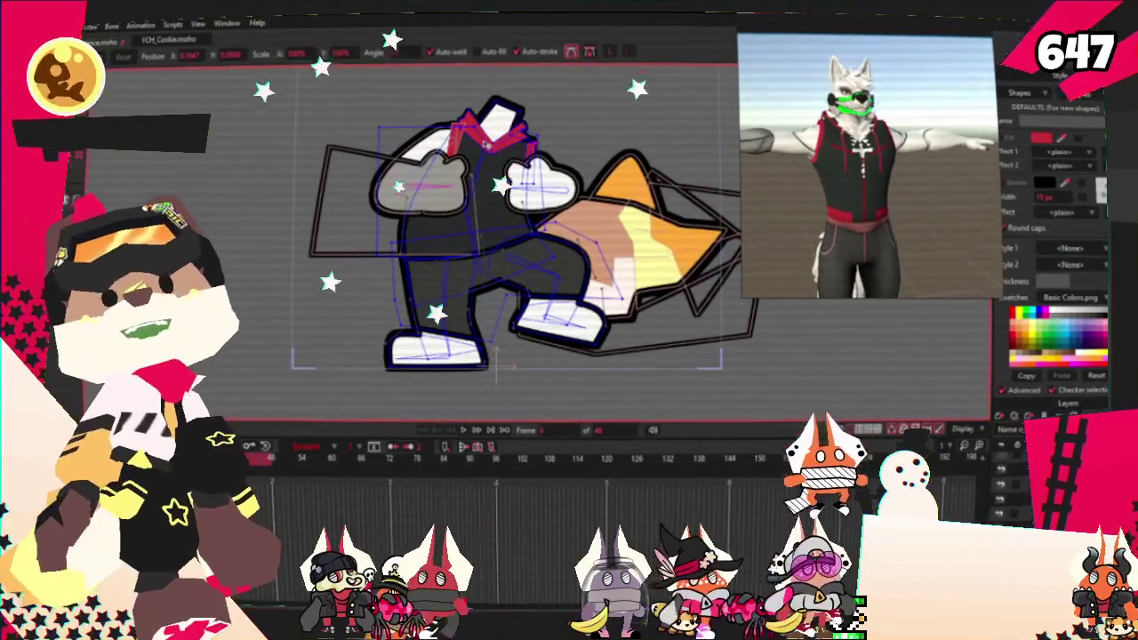
# Step: Play the animation, select two right-paw points during playback, then stop the preview
pyautogui.scroll(2, 580, 149)
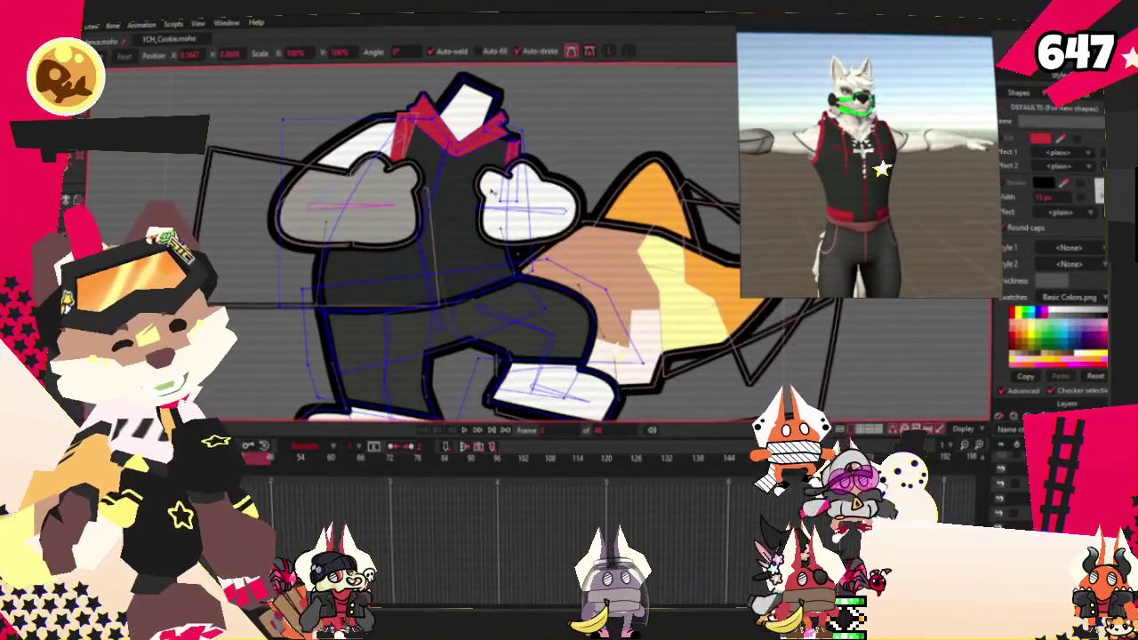
pyautogui.scroll(1, 543, 145)
pyautogui.click(464, 430)
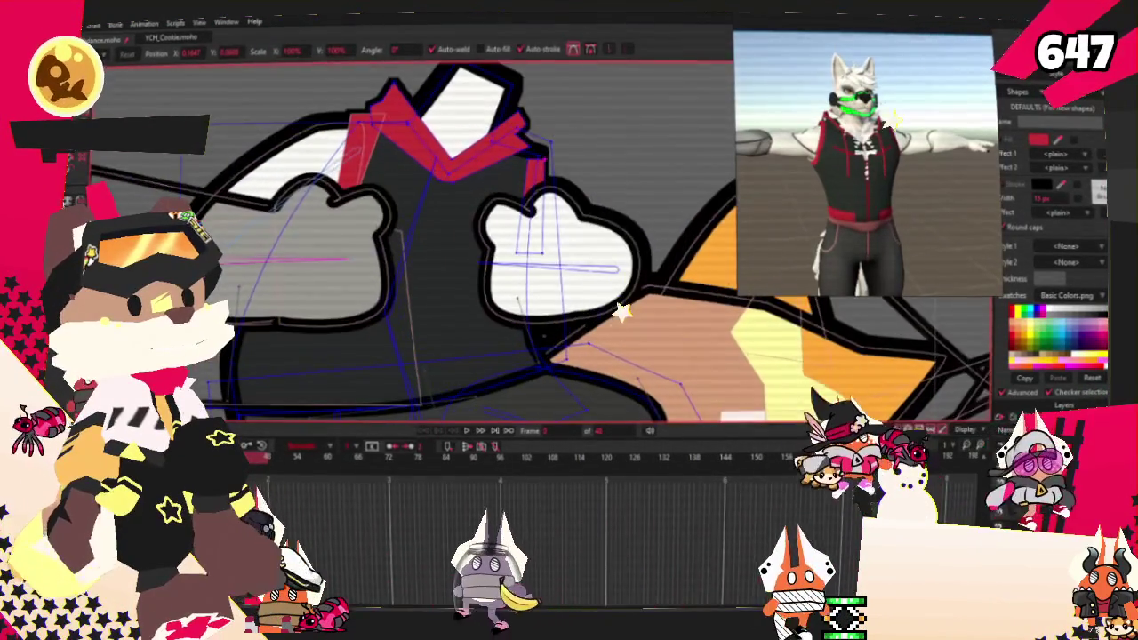
pyautogui.press('z')
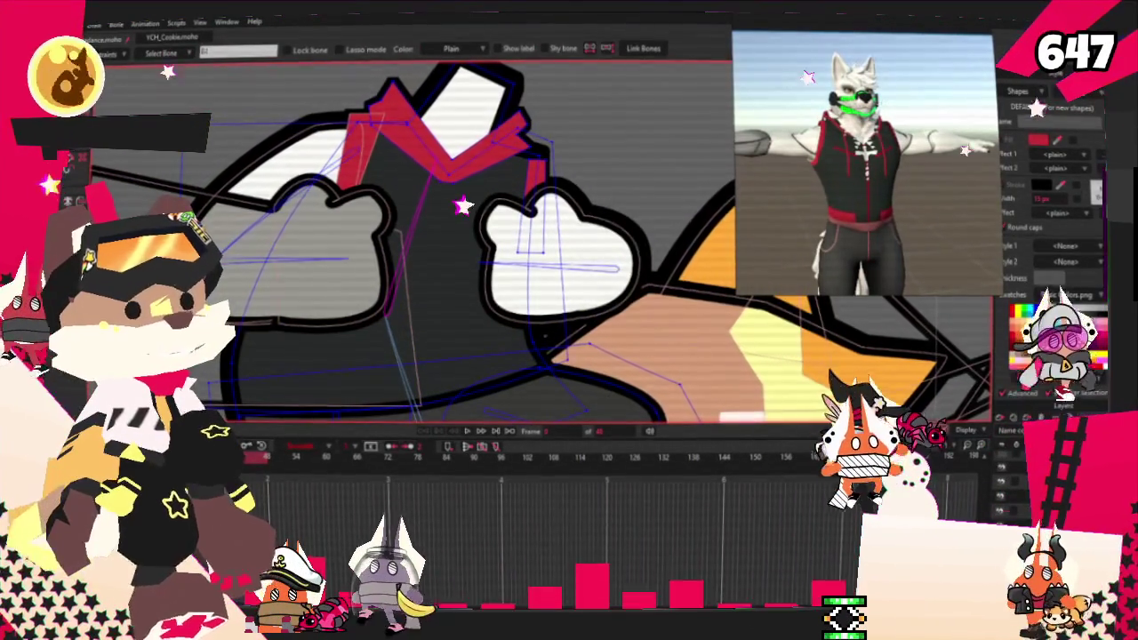
pyautogui.press('g')
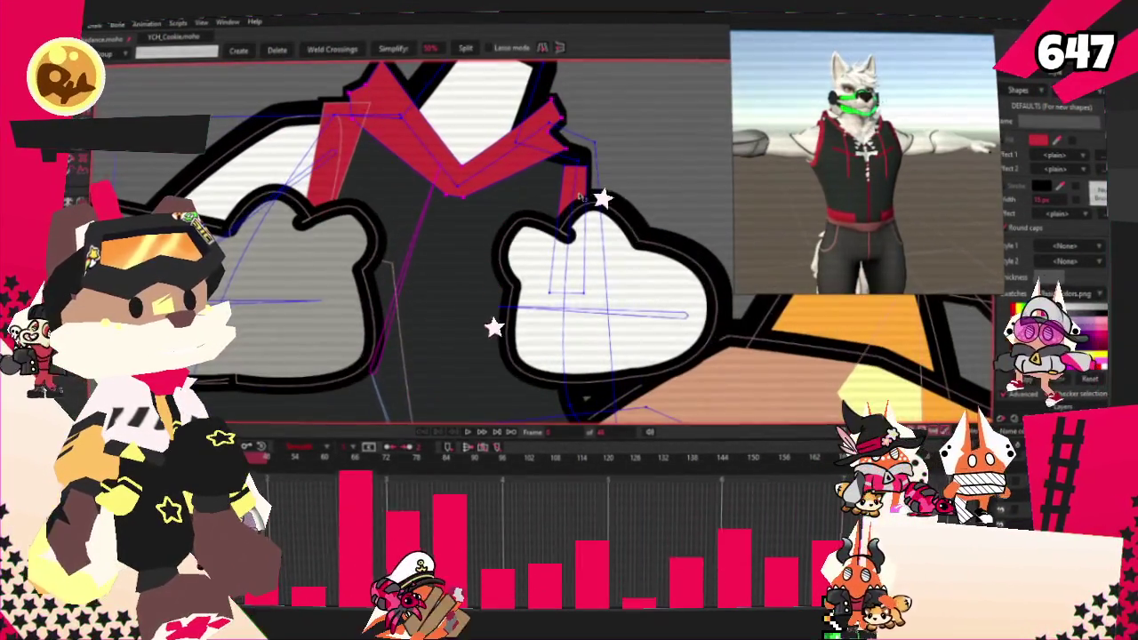
pyautogui.moveTo(533, 306); pyautogui.dragTo(620, 281)
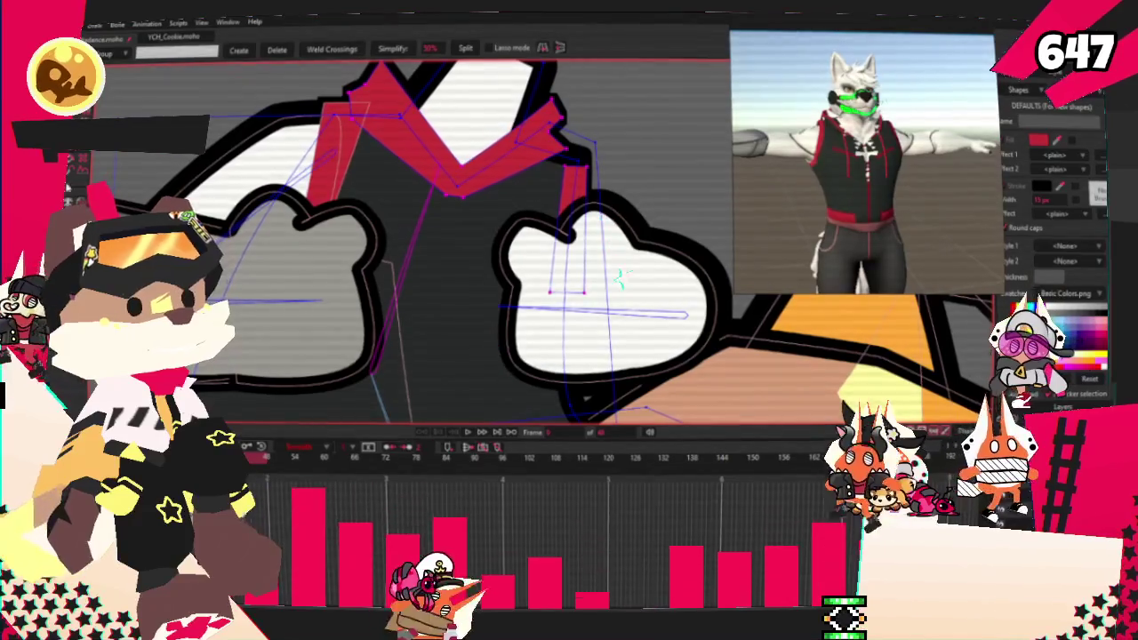
pyautogui.scroll(-3, 374, 266)
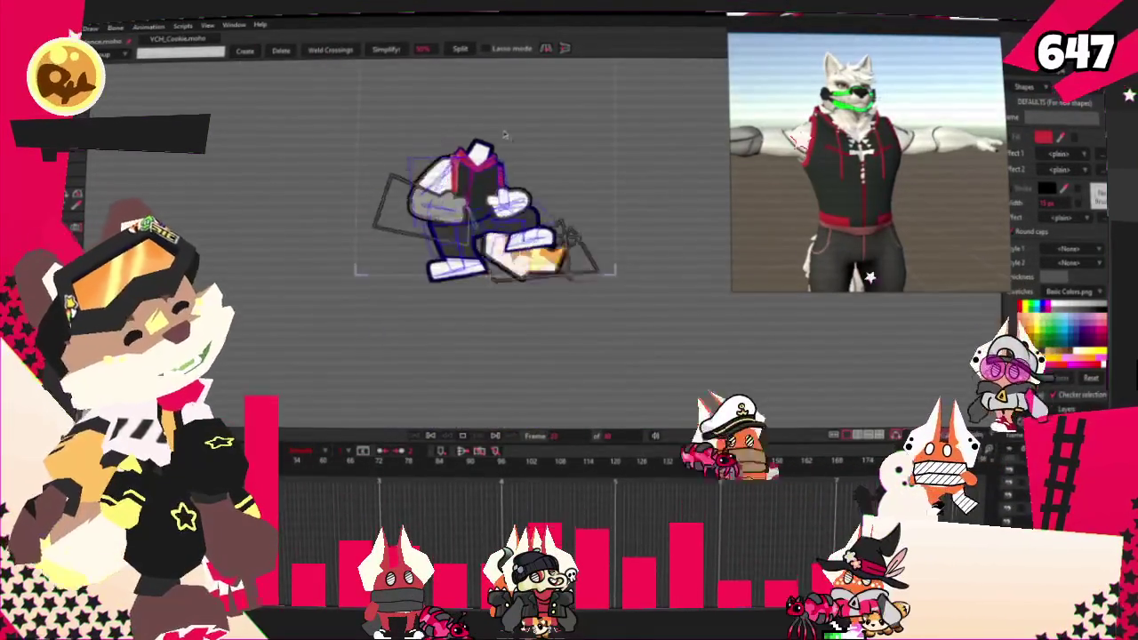
pyautogui.click(429, 437)
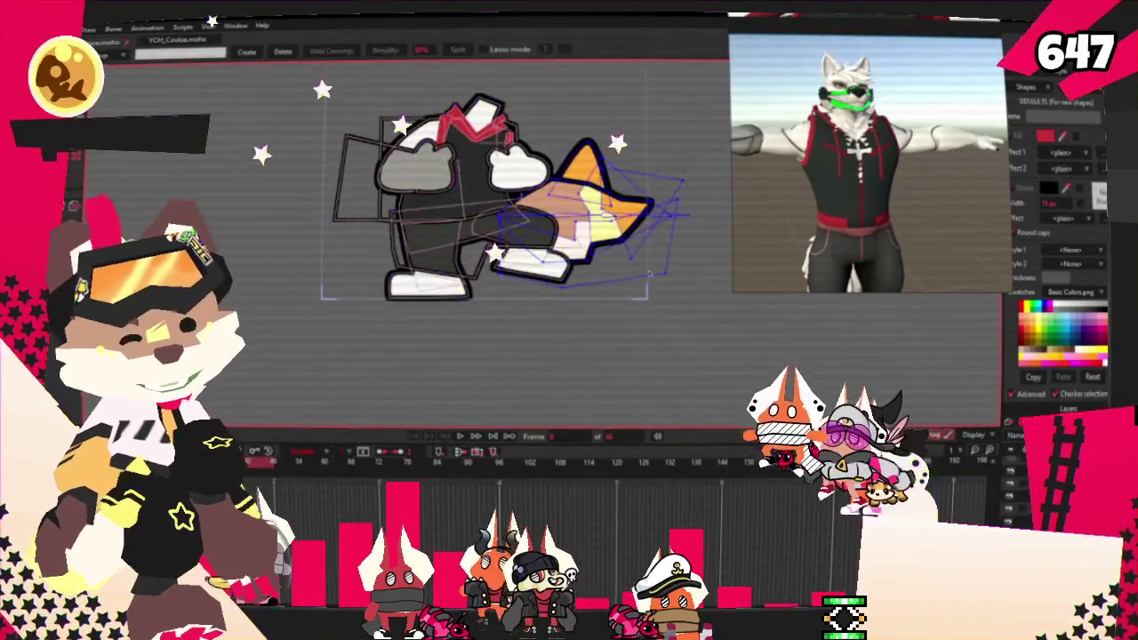
# Step: Fill the fox's tail shape white and play the animation to check it
pyautogui.scroll(2, 498, 222)
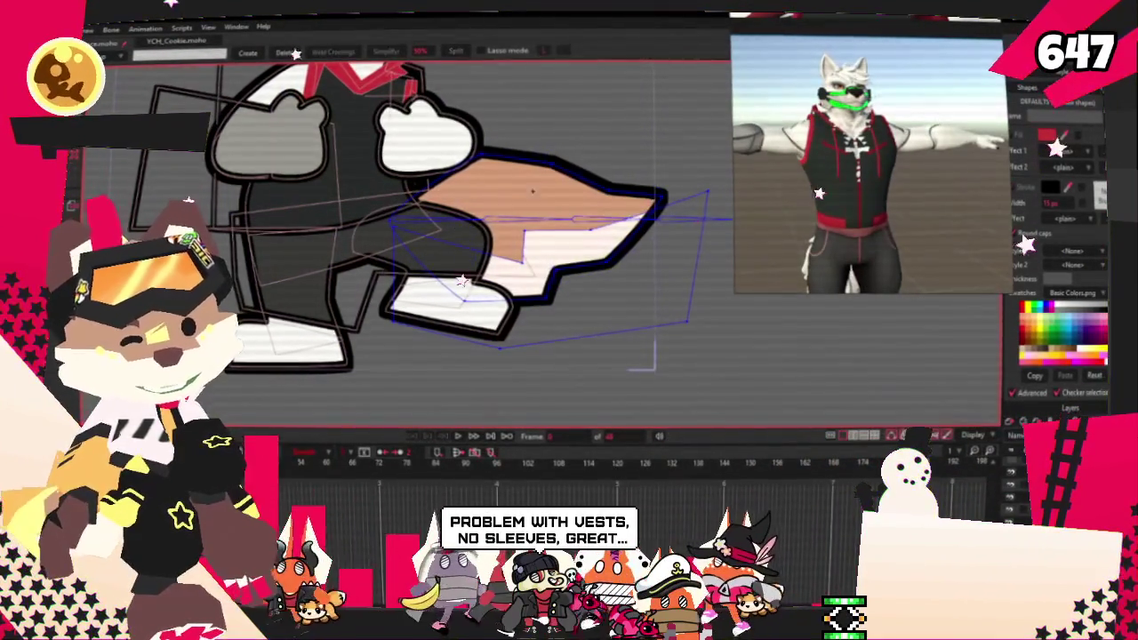
pyautogui.press('f')
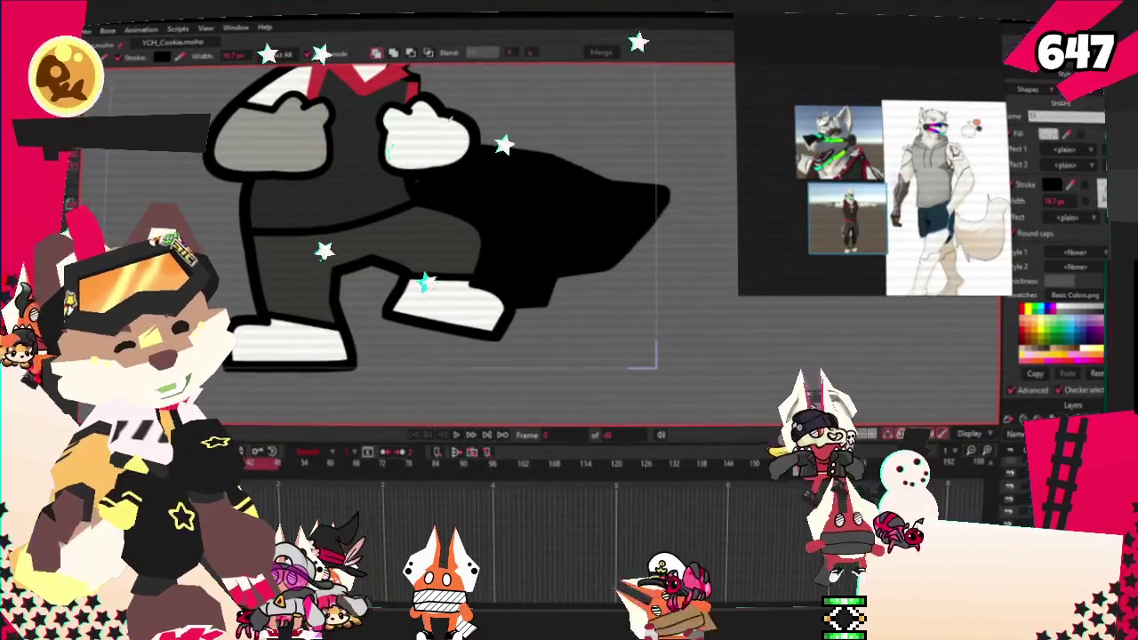
pyautogui.press('space')
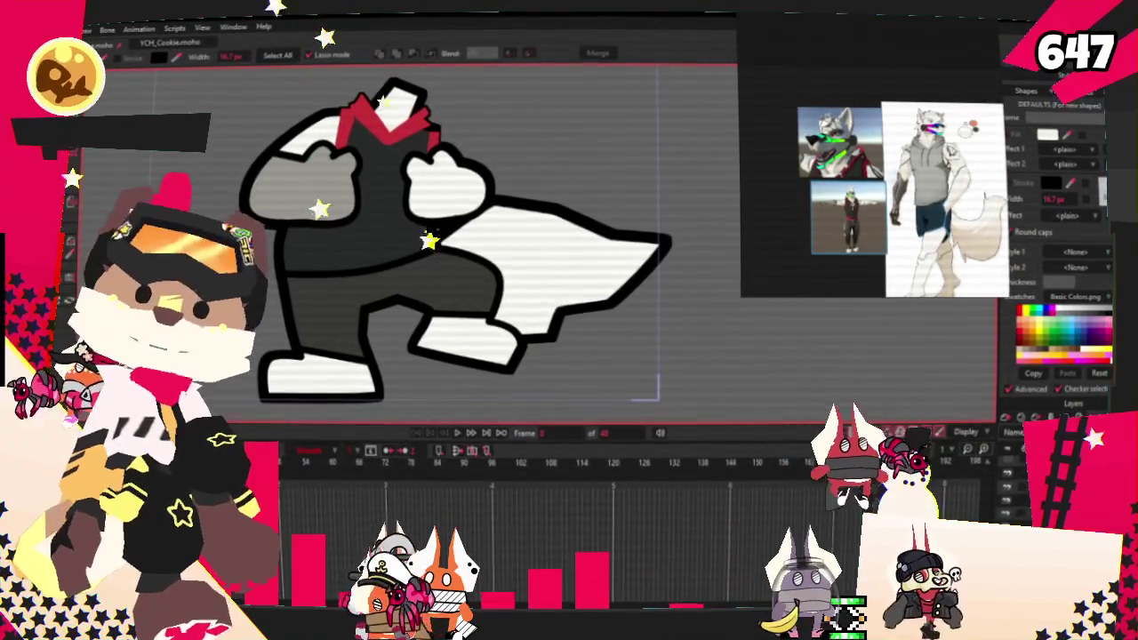
pyautogui.click(457, 432)
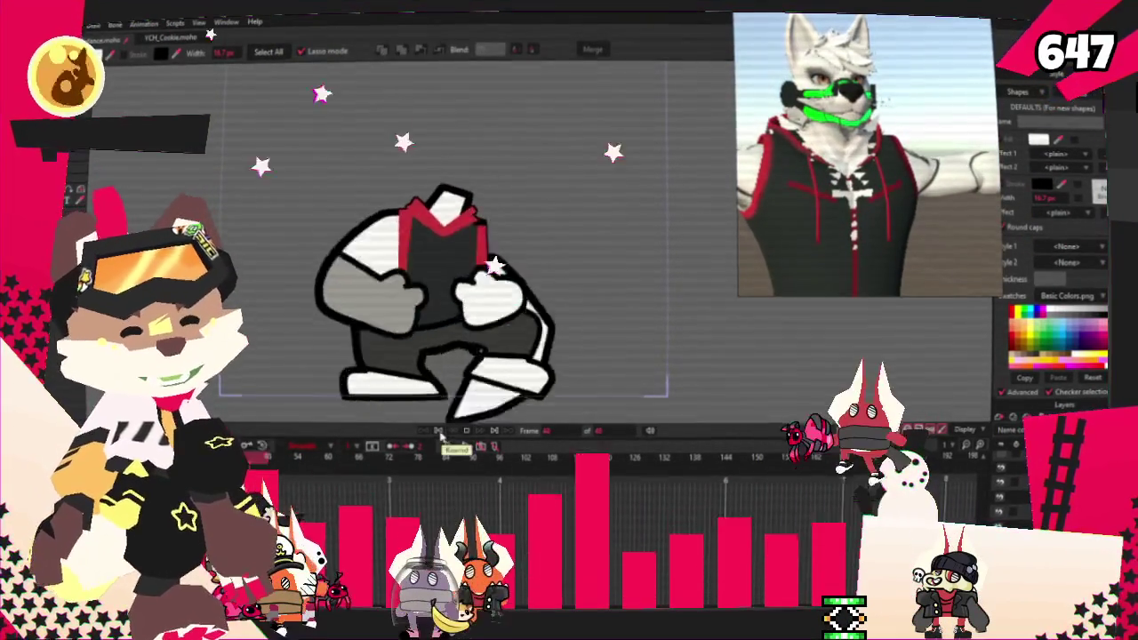
# Step: Select the new chest rectangle and fill it red
pyautogui.scroll(2, 437, 217)
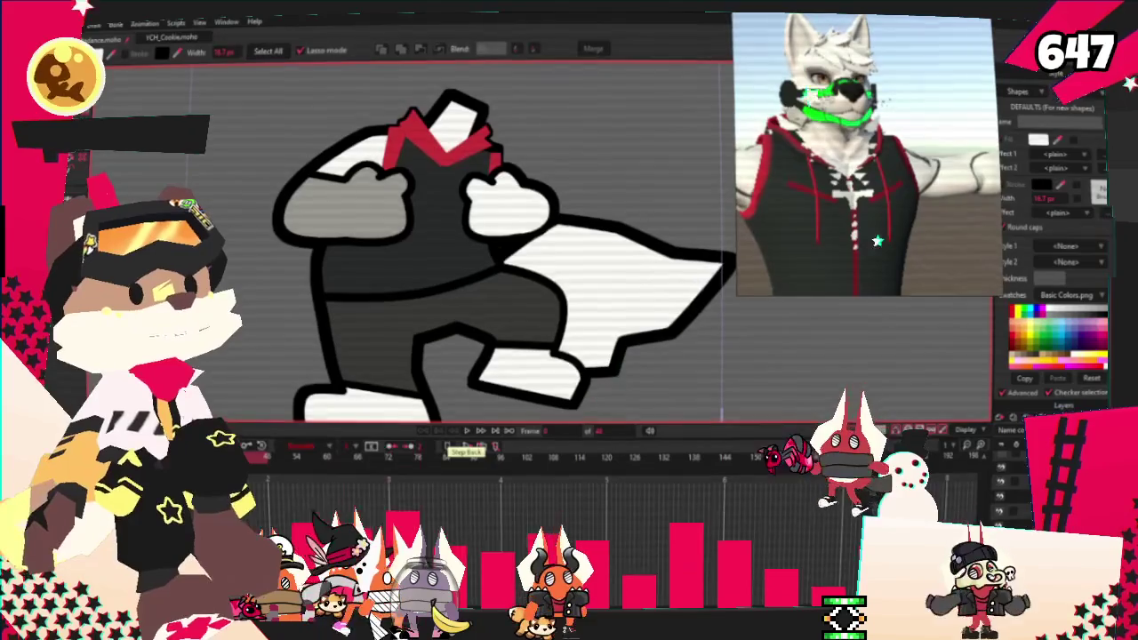
pyautogui.scroll(3, 374, 157)
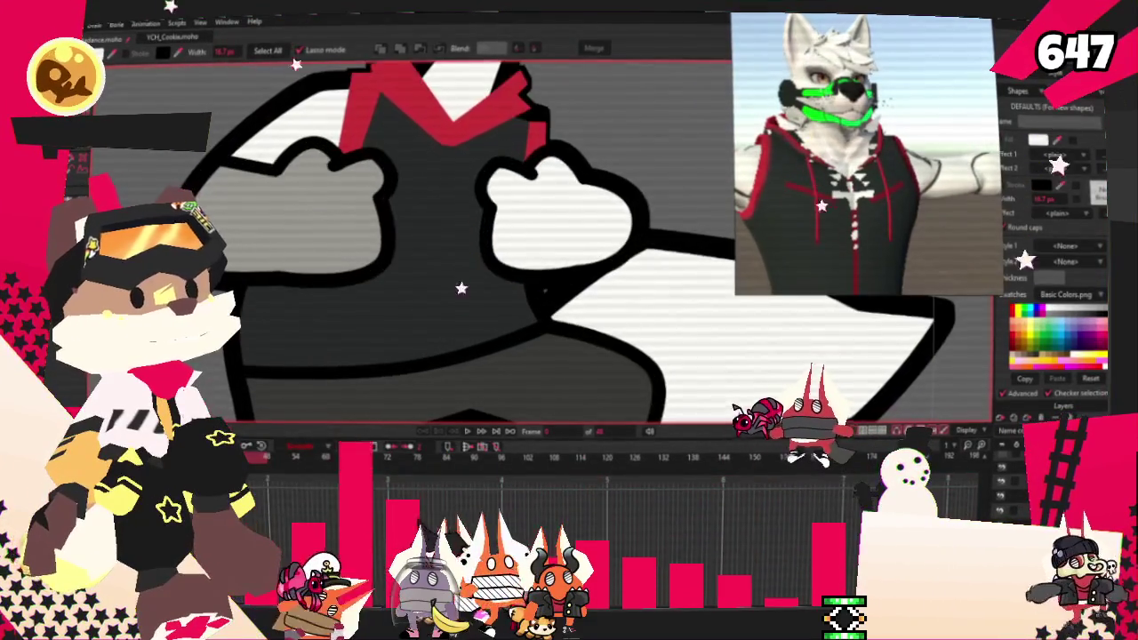
pyautogui.scroll(2, 375, 157)
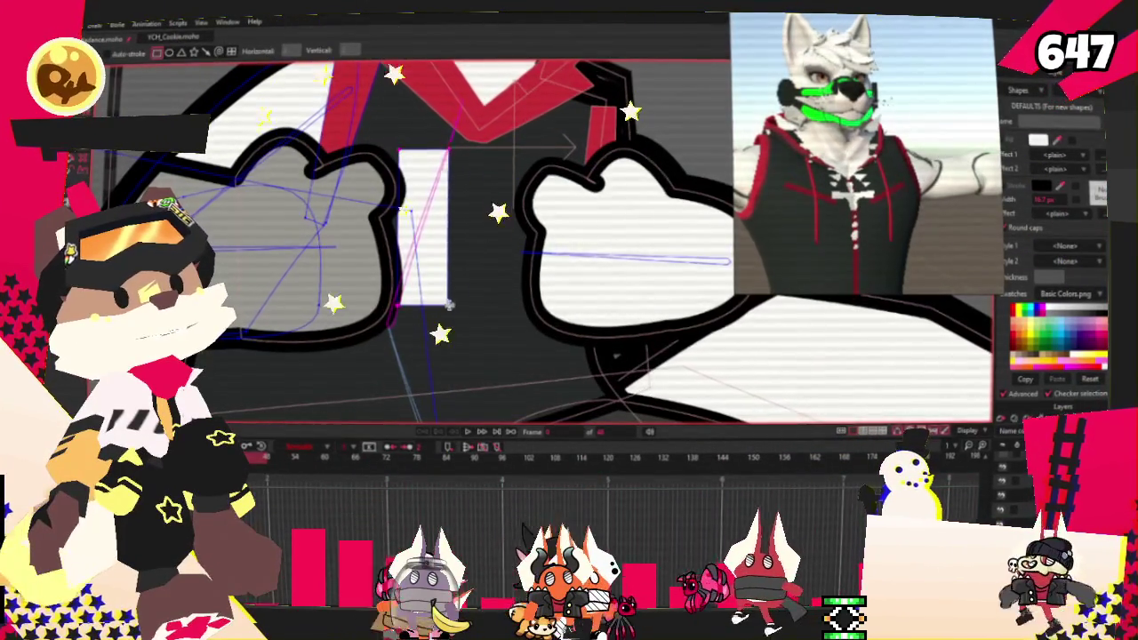
pyautogui.click(424, 227)
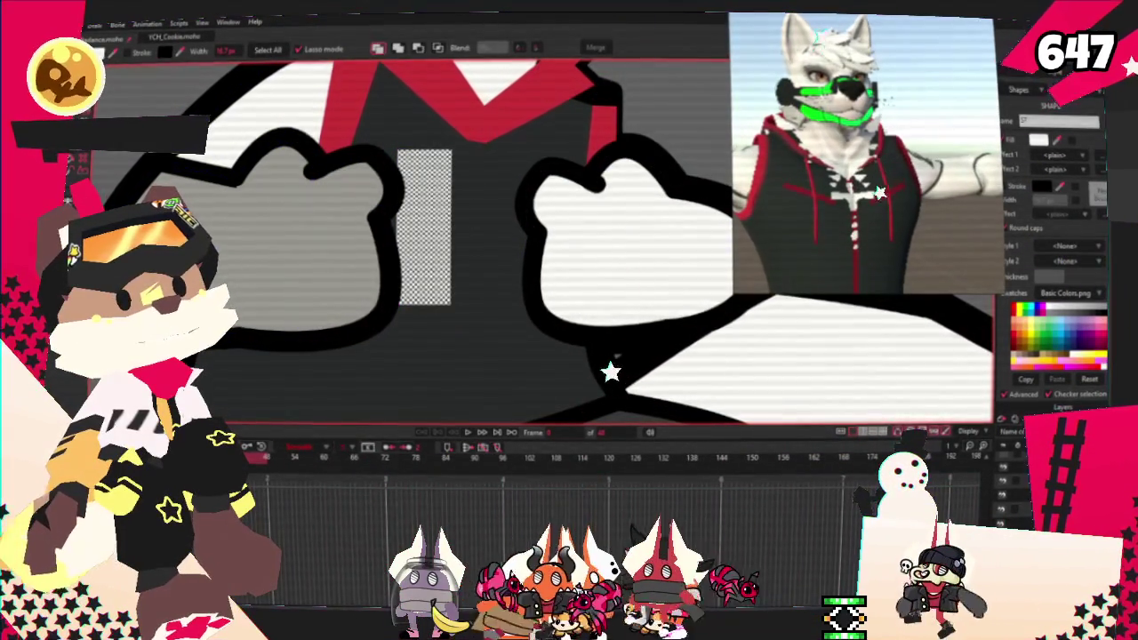
pyautogui.click(1021, 313)
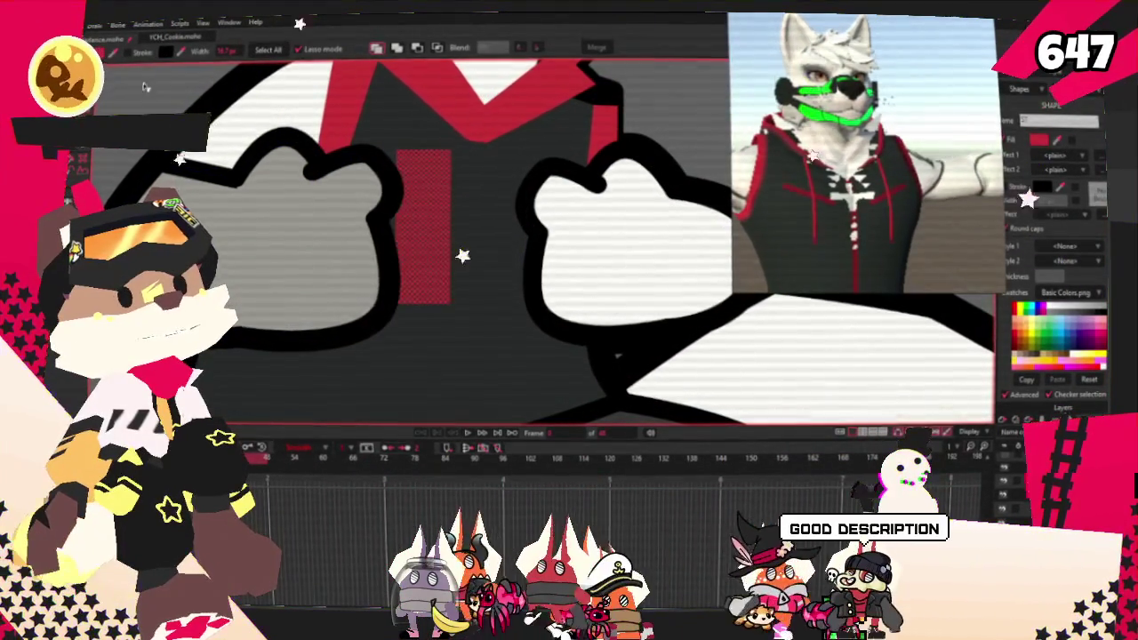
# Step: Slant the red strip by shifting its top-left corner to the right
pyautogui.press('t')
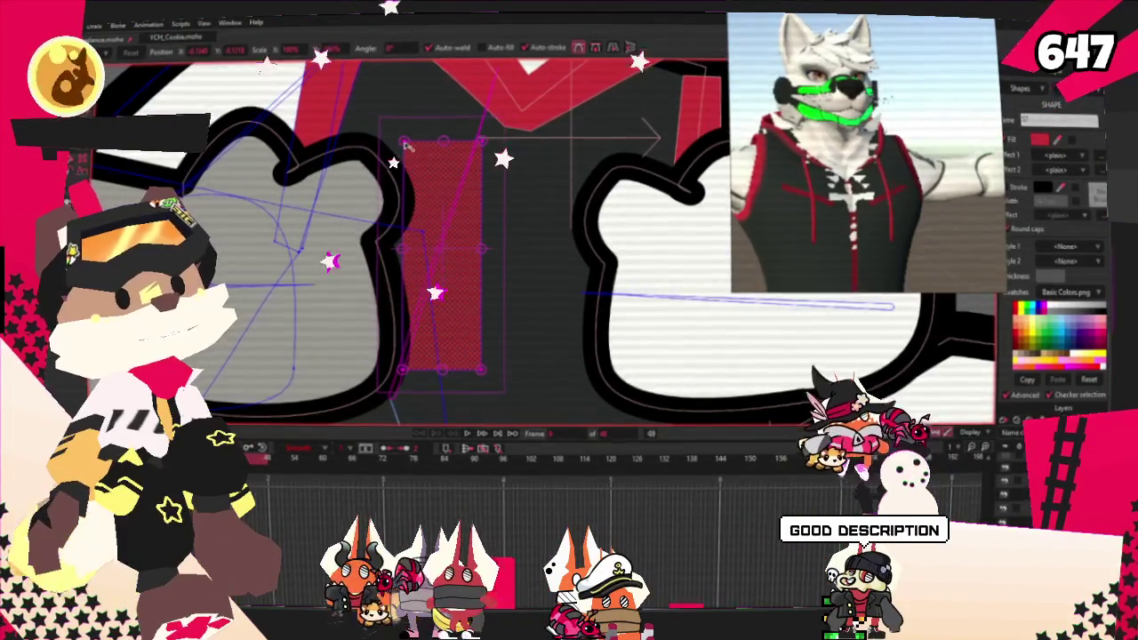
pyautogui.moveTo(404, 147); pyautogui.dragTo(438, 148)
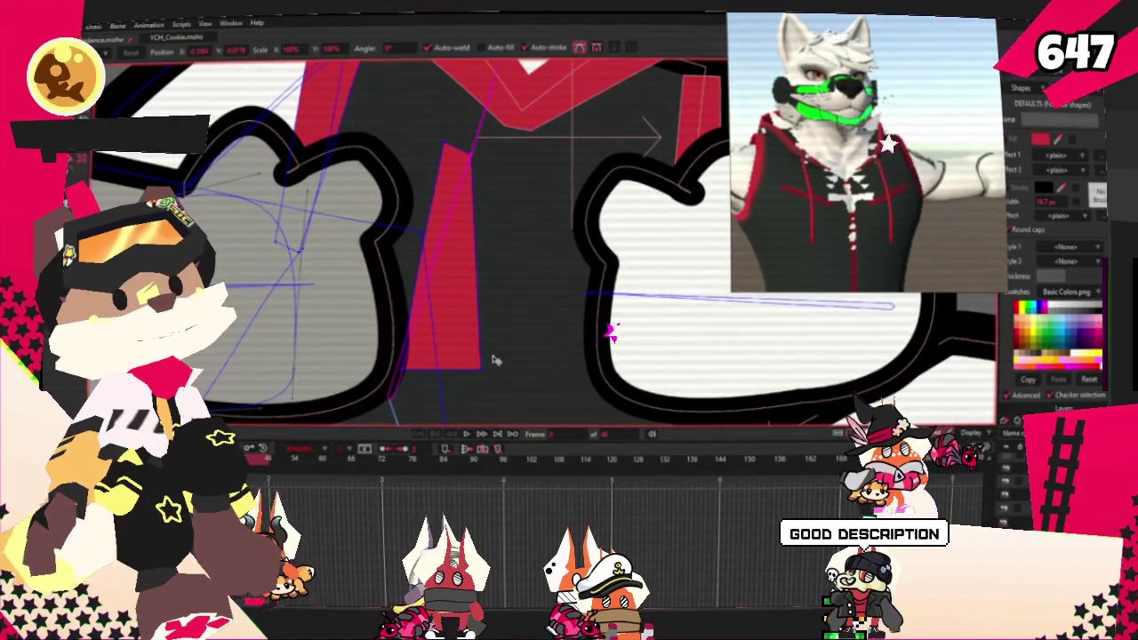
pyautogui.scroll(-1, 102, 156)
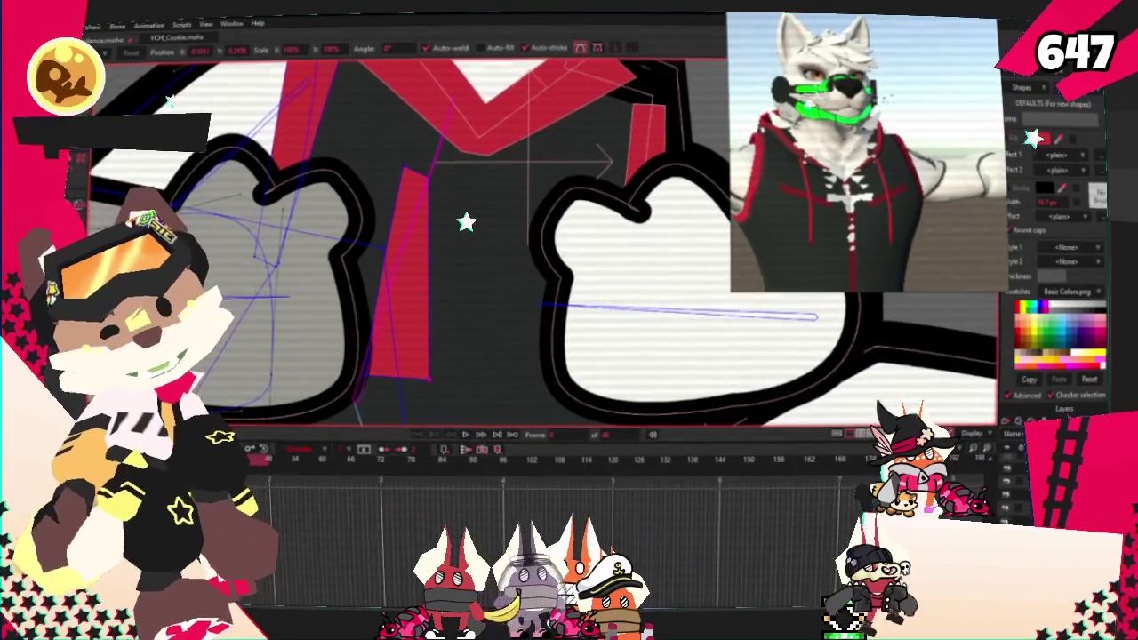
pyautogui.moveTo(392, 170); pyautogui.dragTo(405, 165)
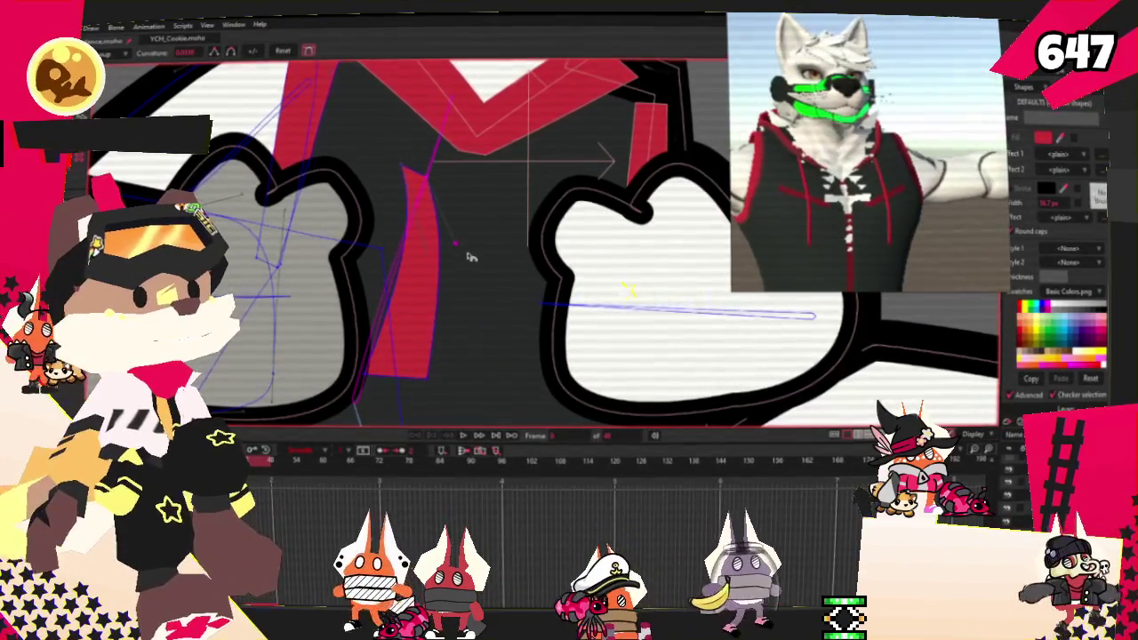
# Step: Paste a copy of the red strip and flip it horizontally to form a mirrored pair
pyautogui.press('t')
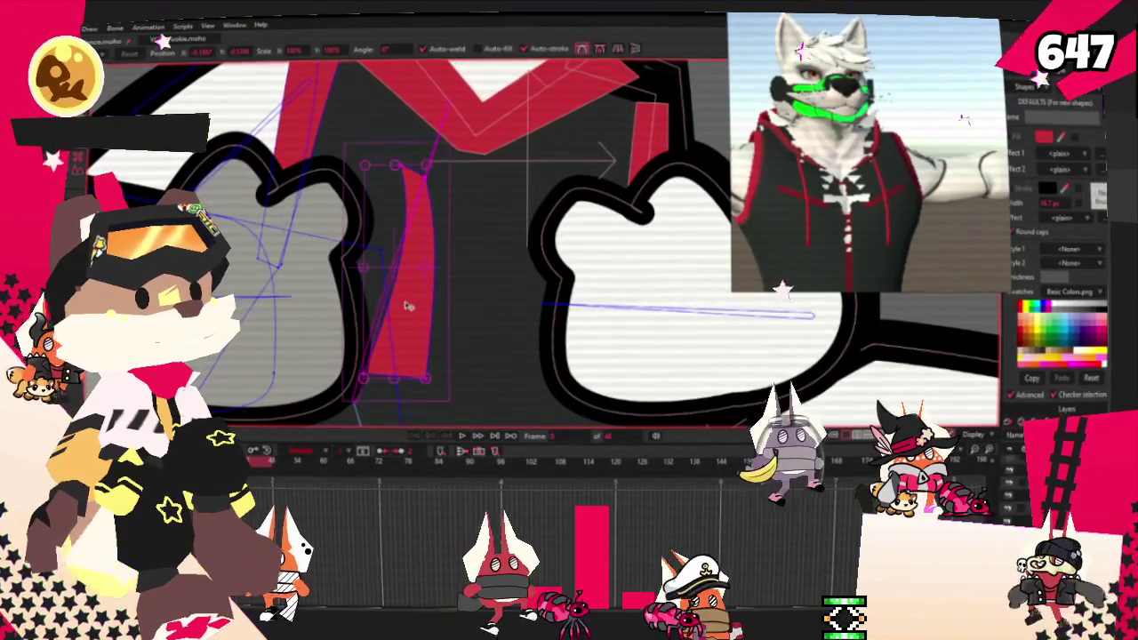
pyautogui.hotkey('ctrl', 'v')
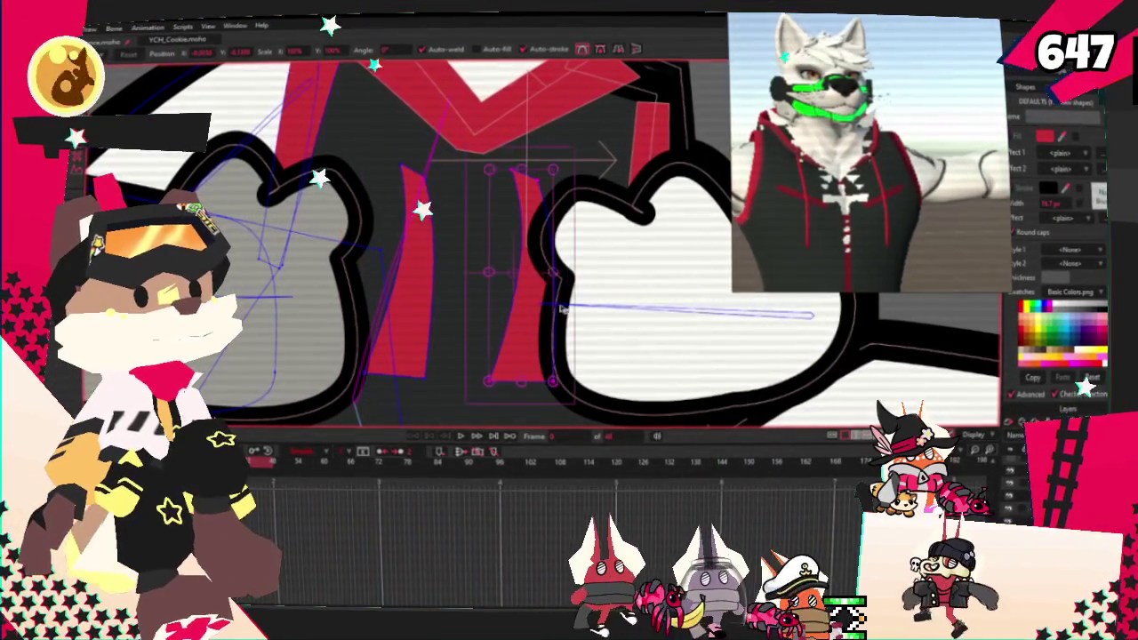
pyautogui.click(622, 50)
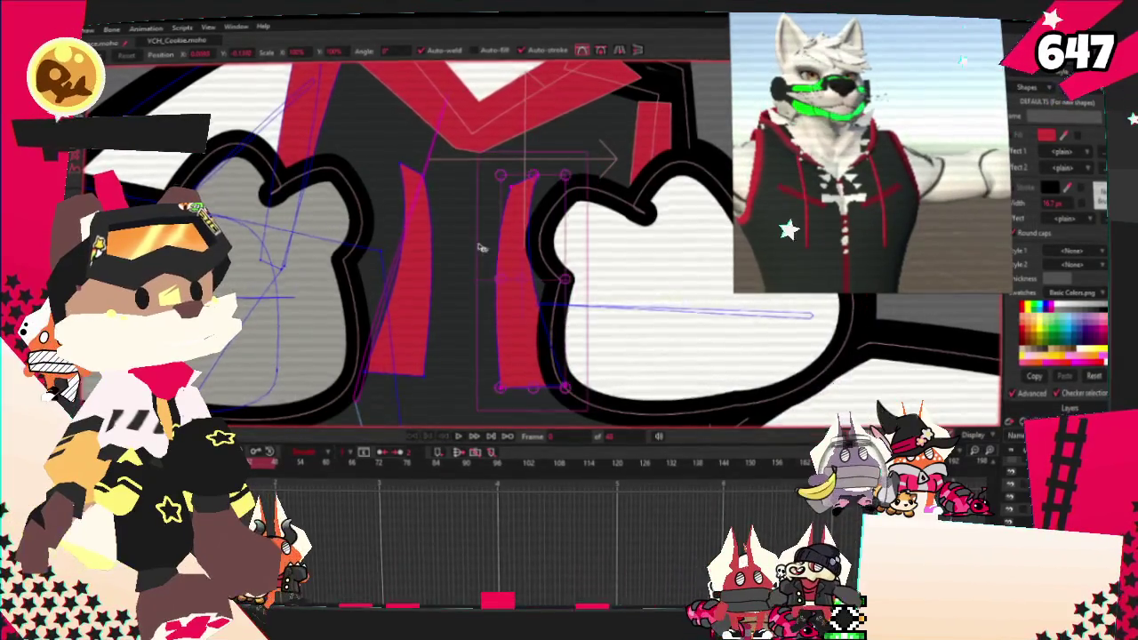
pyautogui.scroll(-5, 495, 258)
pyautogui.scroll(3, 356, 311)
pyautogui.scroll(3, 278, 366)
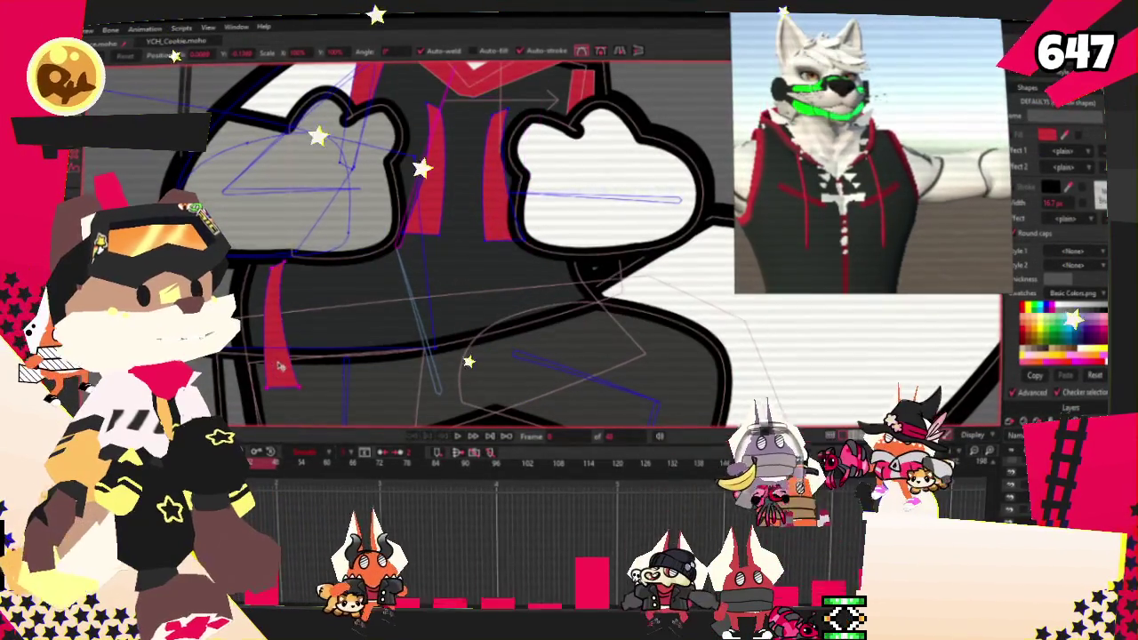
pyautogui.click(603, 205)
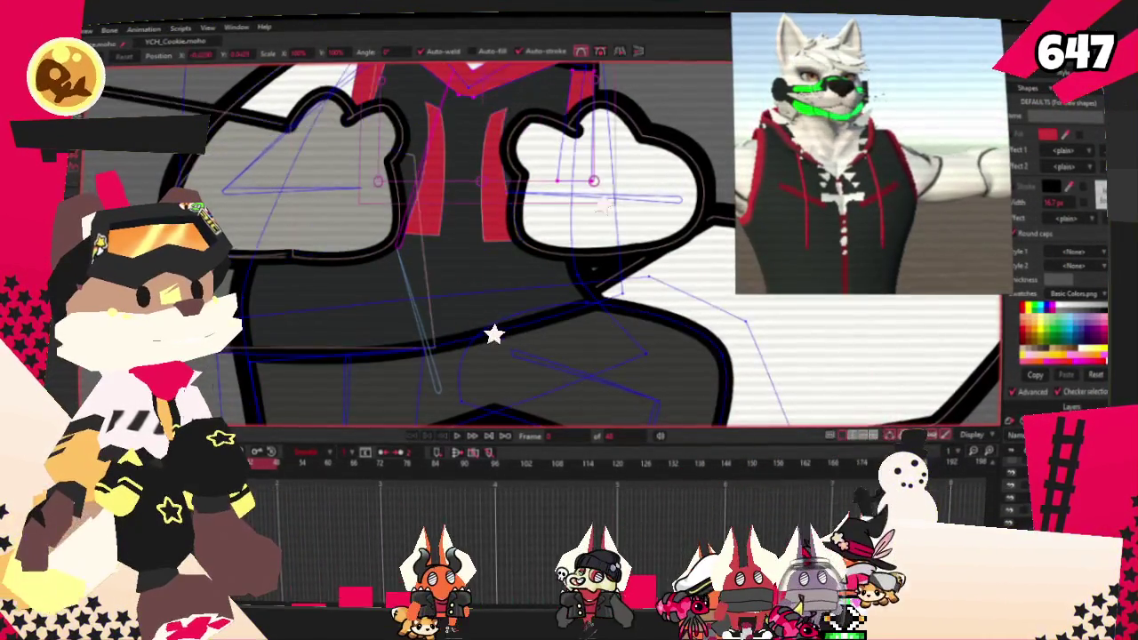
pyautogui.press('r')
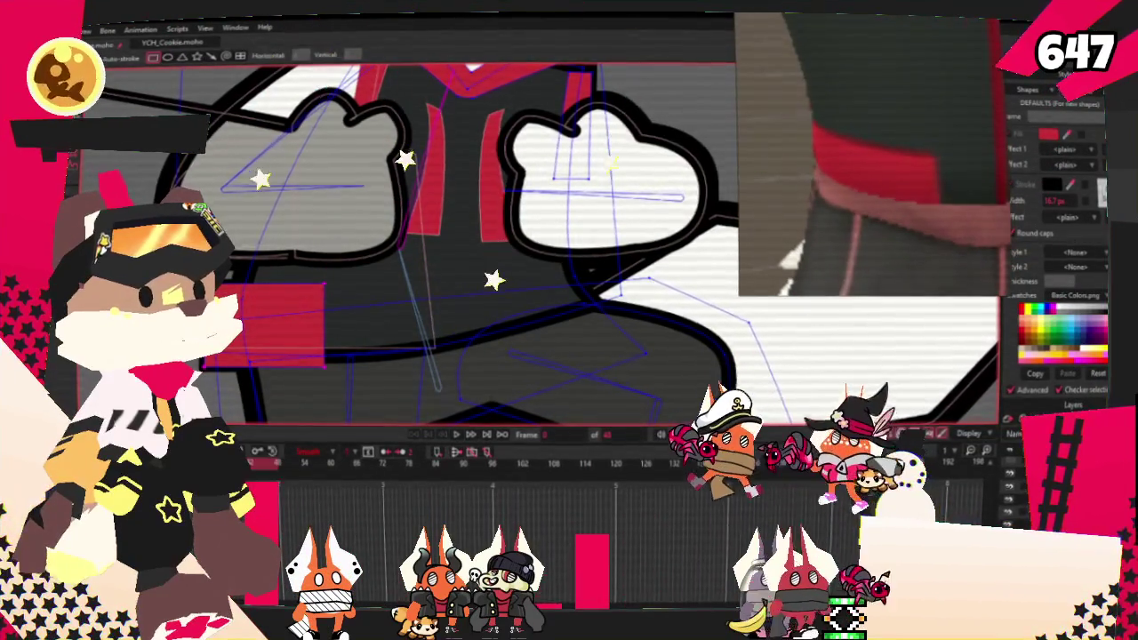
# Step: Move the red hip trim patch behind the dark outfit
pyautogui.press('t')
pyautogui.scroll(2, 494, 281)
pyautogui.scroll(1, 627, 296)
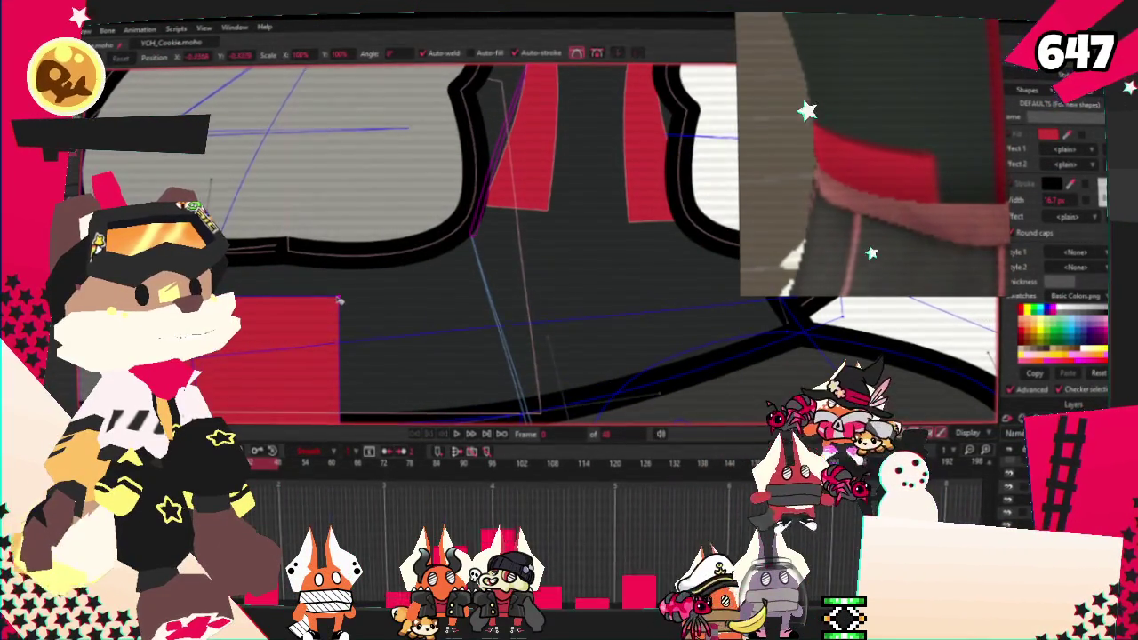
pyautogui.scroll(-3, 382, 338)
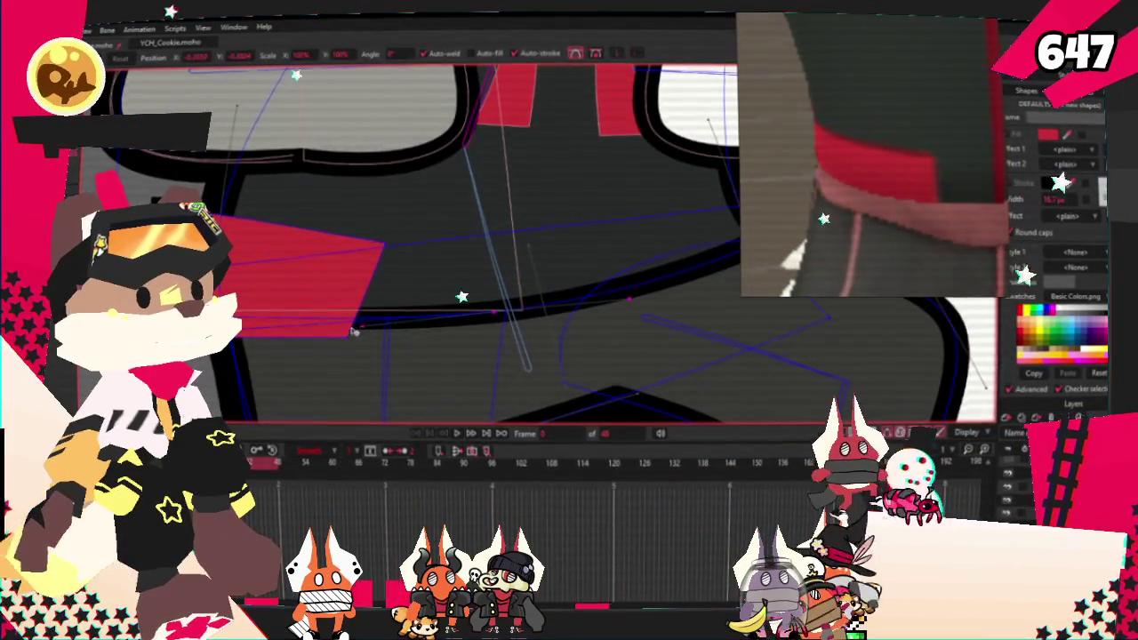
pyautogui.scroll(2, 354, 331)
pyautogui.scroll(-2, 379, 313)
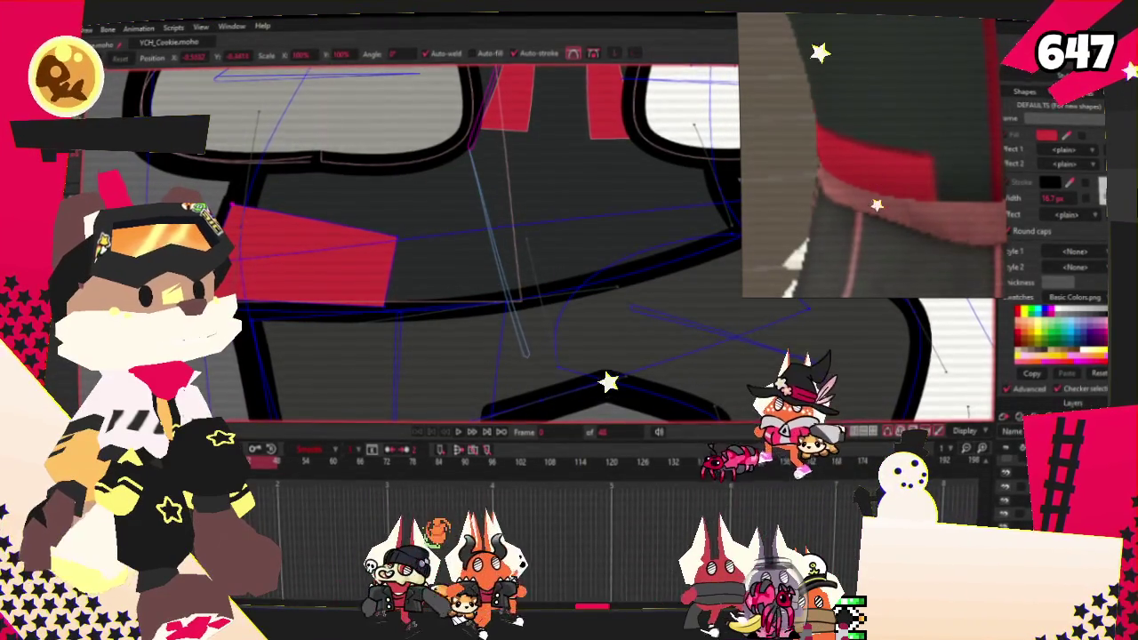
pyautogui.scroll(1, 402, 230)
pyautogui.scroll(1, 402, 229)
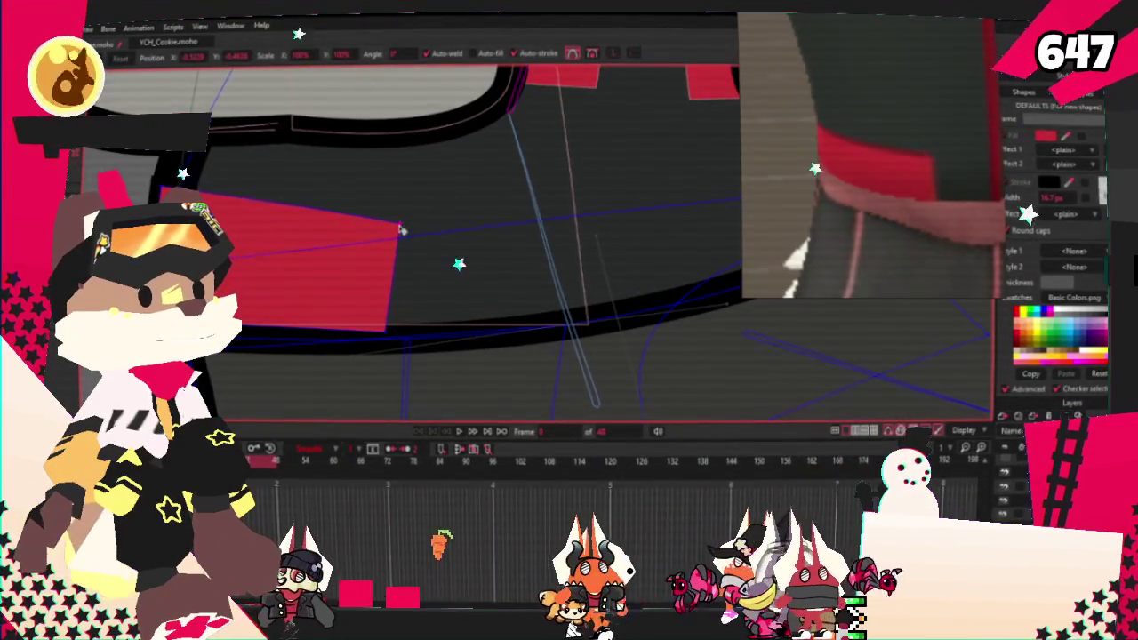
pyautogui.scroll(-2, 393, 317)
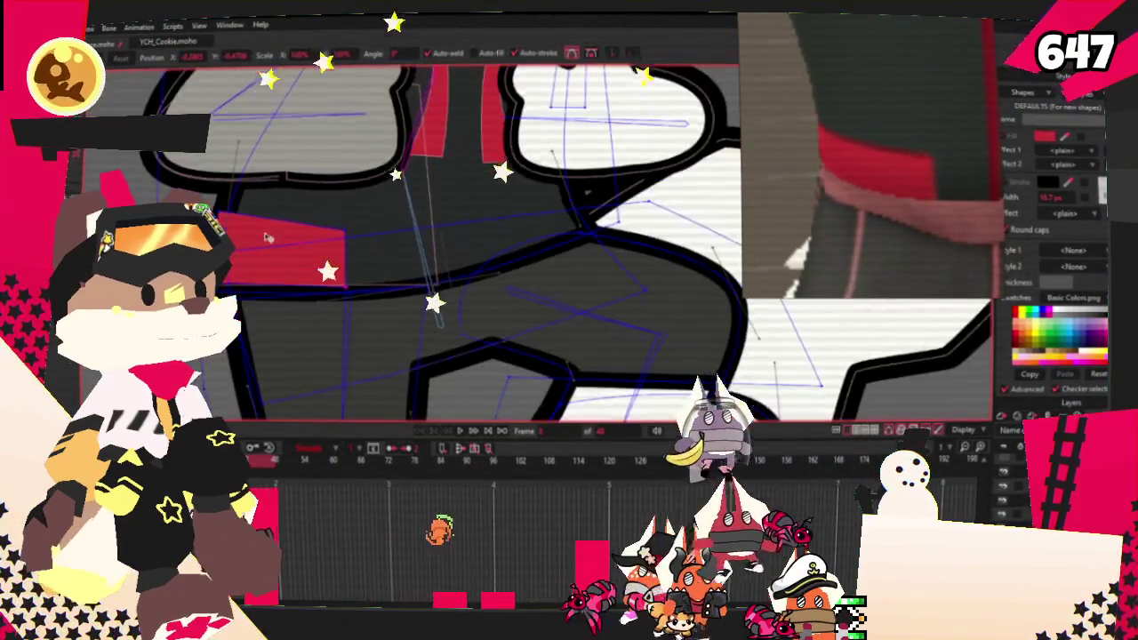
pyautogui.scroll(1, 393, 317)
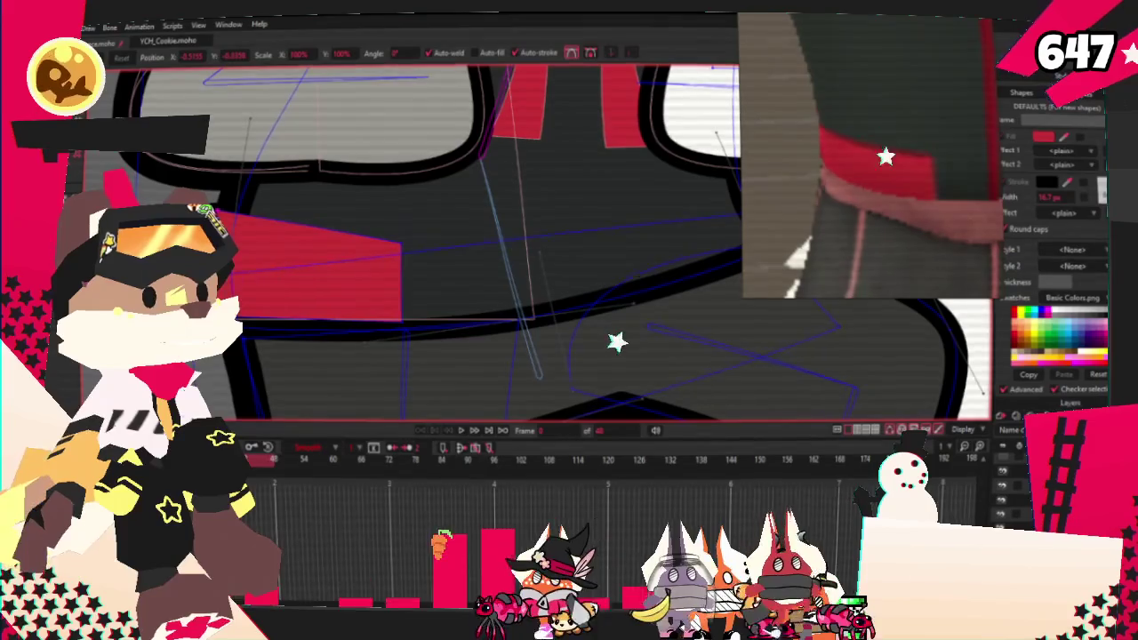
pyautogui.press('q')
pyautogui.click(316, 305)
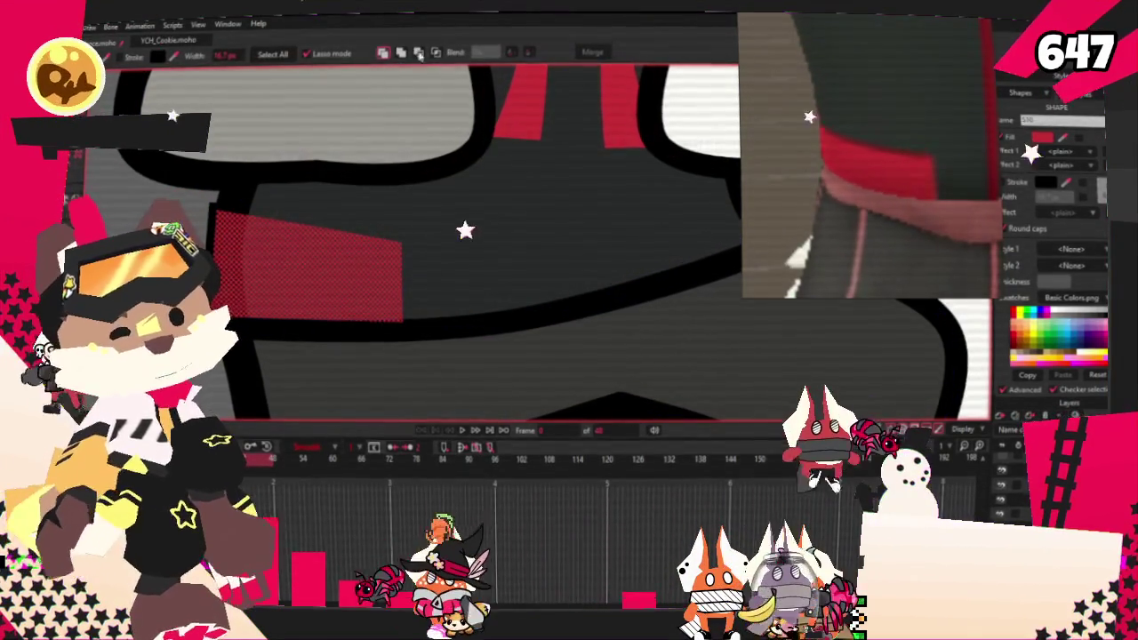
pyautogui.click(437, 53)
pyautogui.scroll(-3, 352, 249)
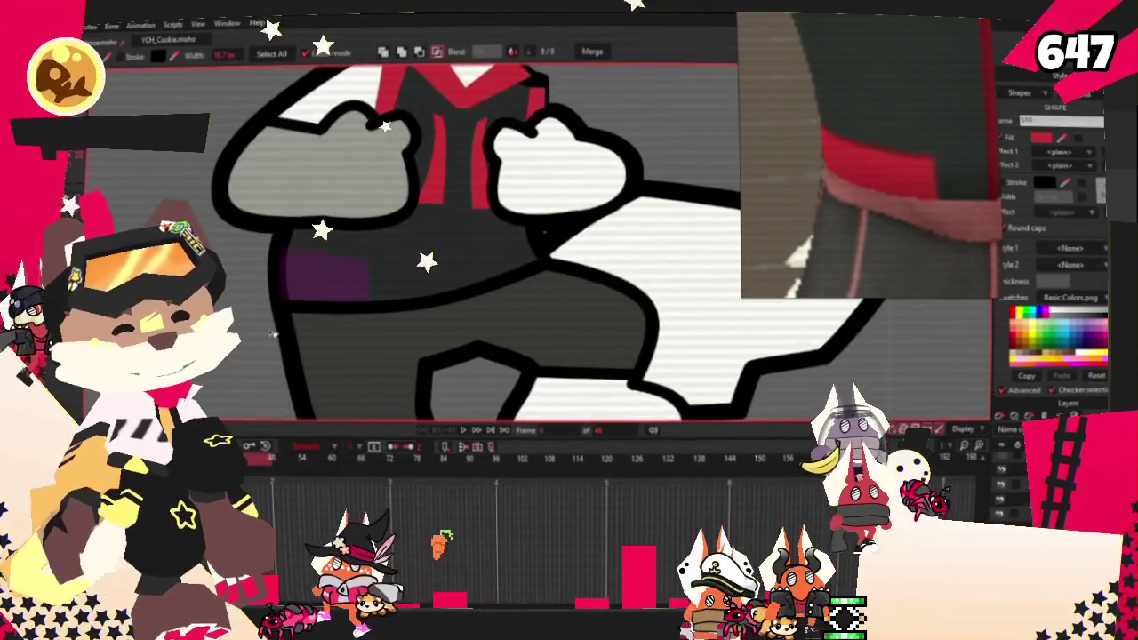
pyautogui.scroll(-1, 352, 249)
pyautogui.scroll(2, 400, 266)
# Step: Select and adjust the points of the left red waist patch
pyautogui.press('t')
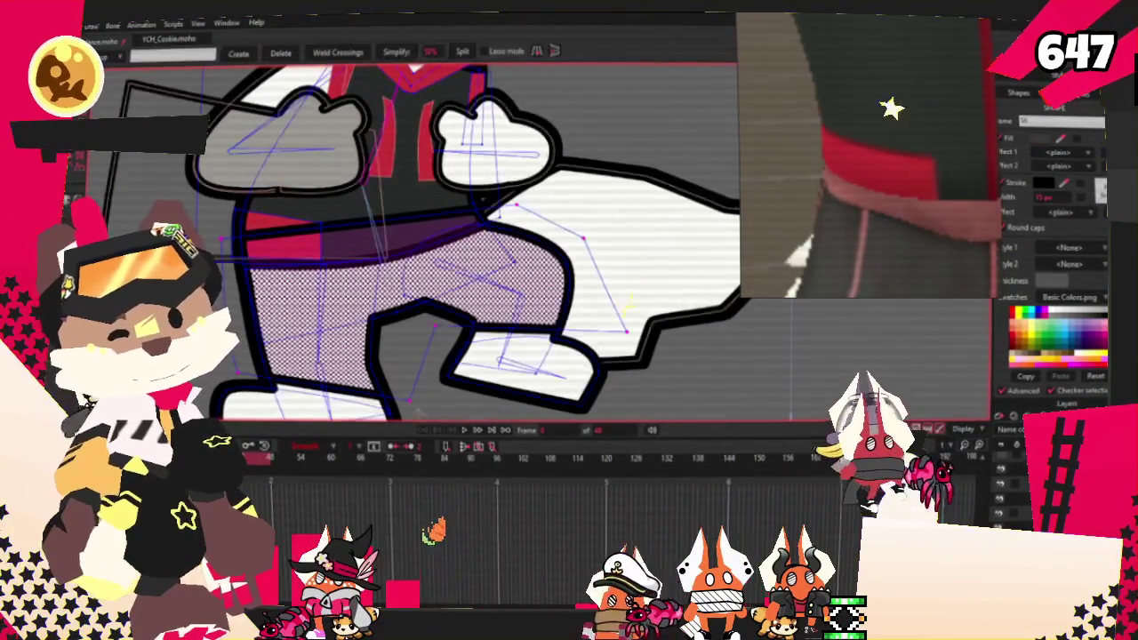
pyautogui.scroll(2, 612, 235)
pyautogui.scroll(1, 611, 236)
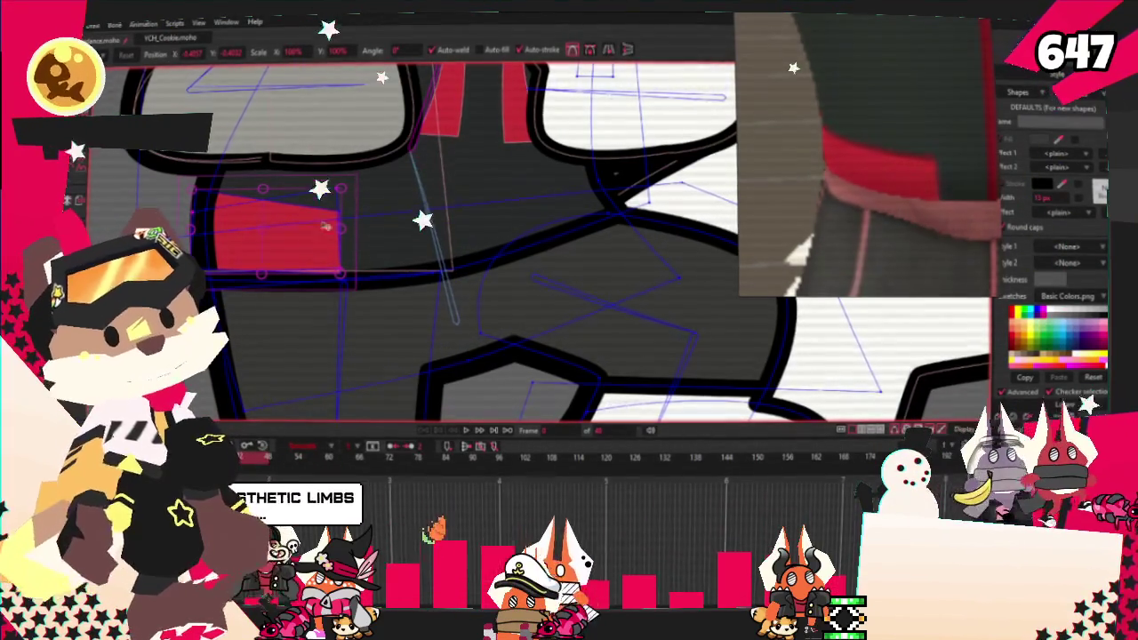
pyautogui.click(431, 235)
pyautogui.scroll(-2, 431, 236)
pyautogui.scroll(-1, 430, 235)
pyautogui.scroll(3, 557, 177)
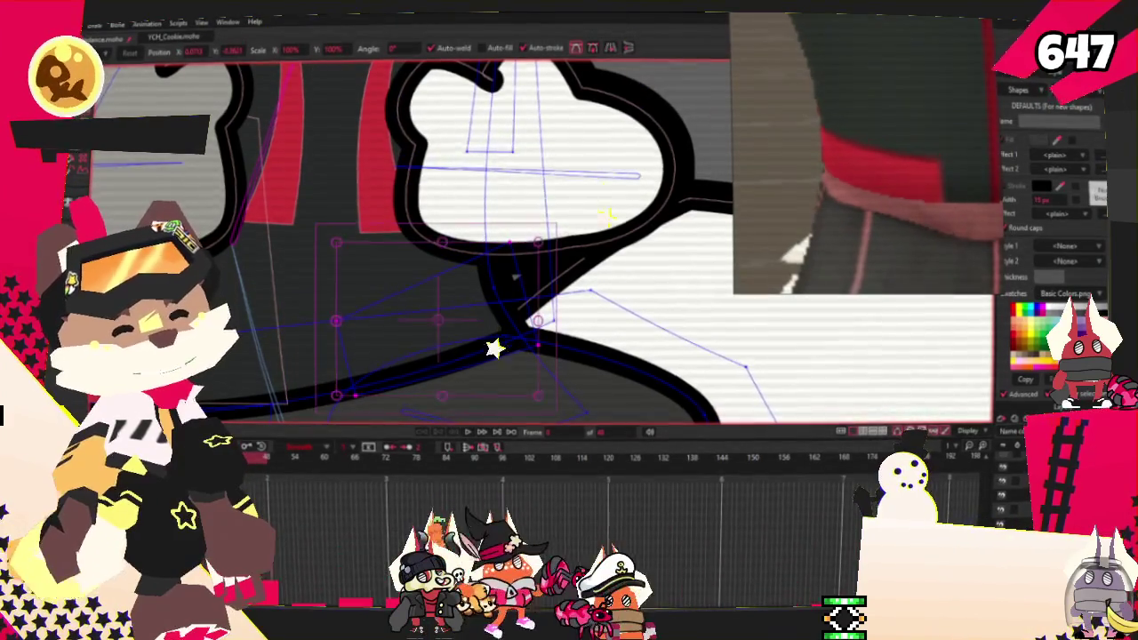
pyautogui.press('b')
pyautogui.scroll(-2, 430, 320)
pyautogui.scroll(-2, 508, 228)
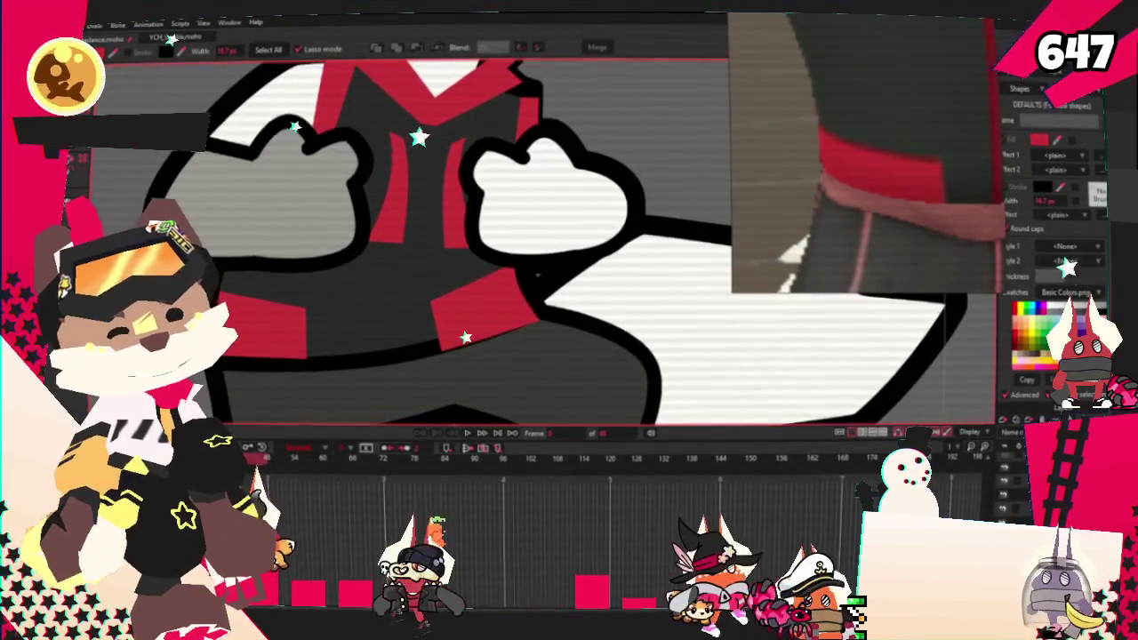
# Step: Reposition the right red patch's corner point along the belt line
pyautogui.press('t')
pyautogui.scroll(2, 436, 371)
pyautogui.scroll(2, 435, 371)
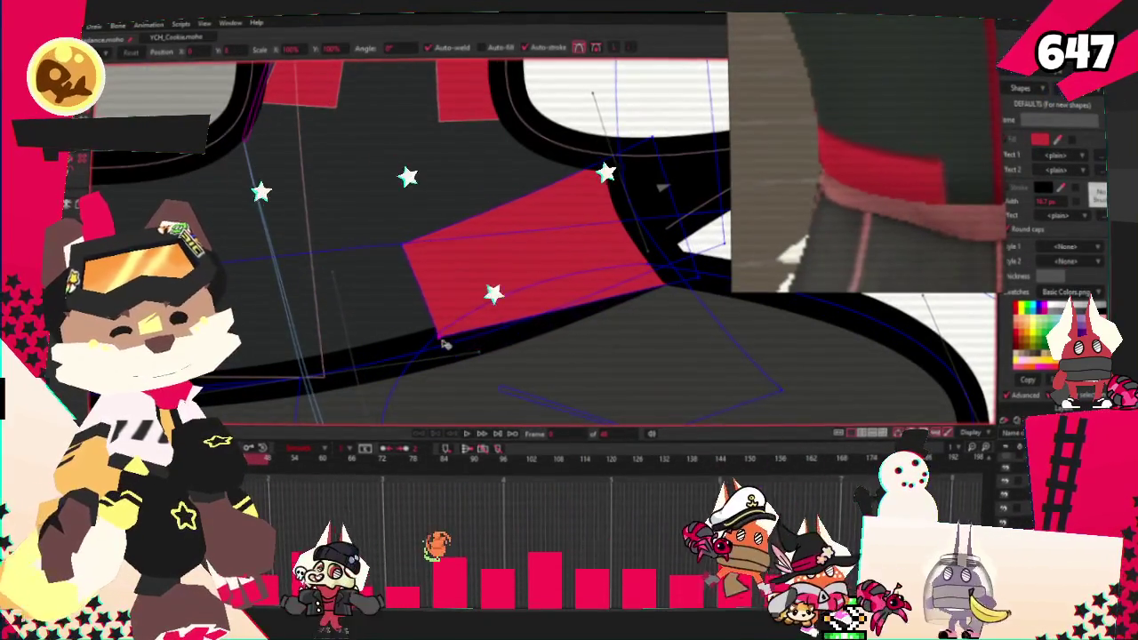
pyautogui.click(698, 269)
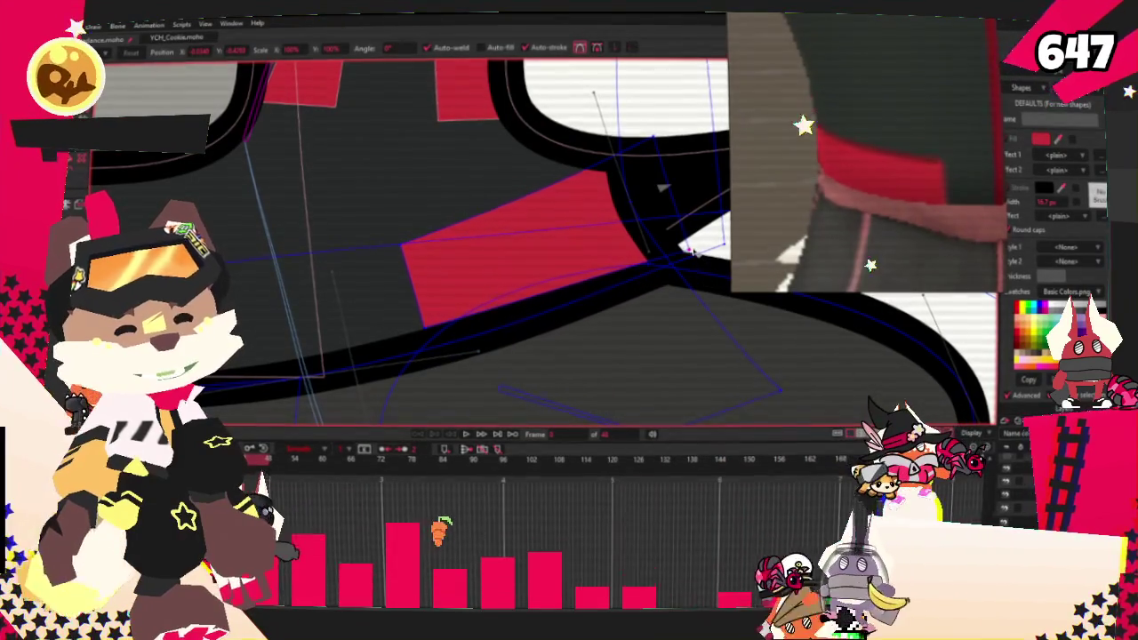
pyautogui.scroll(-3, 476, 244)
pyautogui.scroll(2, 475, 244)
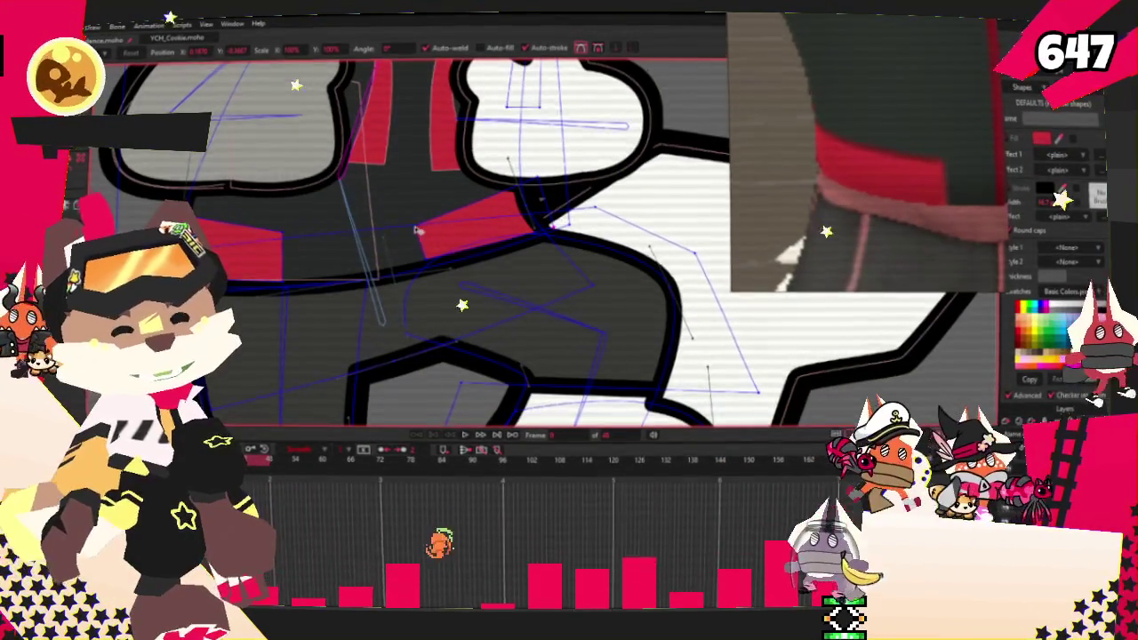
pyautogui.scroll(2, 454, 257)
pyautogui.scroll(-1, 451, 258)
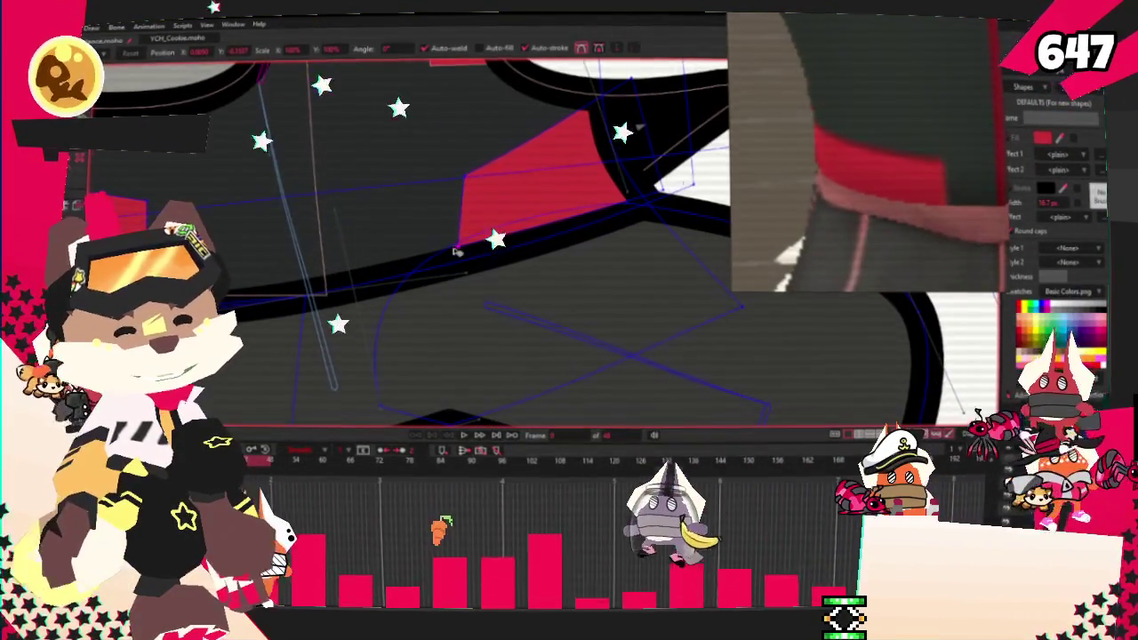
pyautogui.scroll(-2, 451, 258)
pyautogui.scroll(-2, 451, 257)
pyautogui.scroll(3, 444, 285)
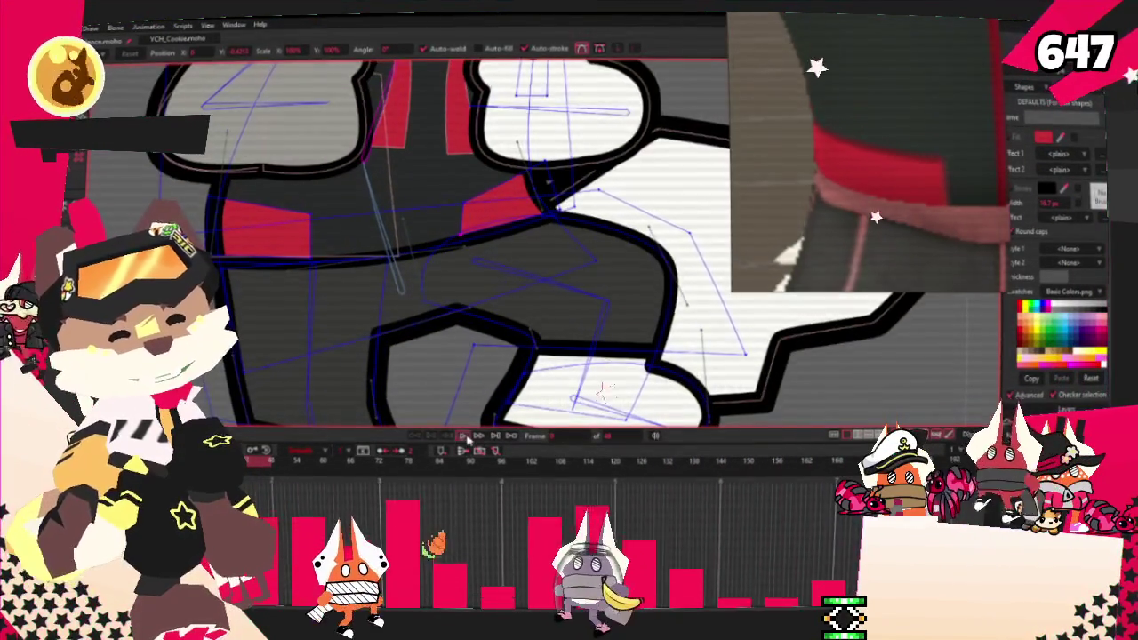
# Step: Play the animation to check the waist trim
pyautogui.click(464, 438)
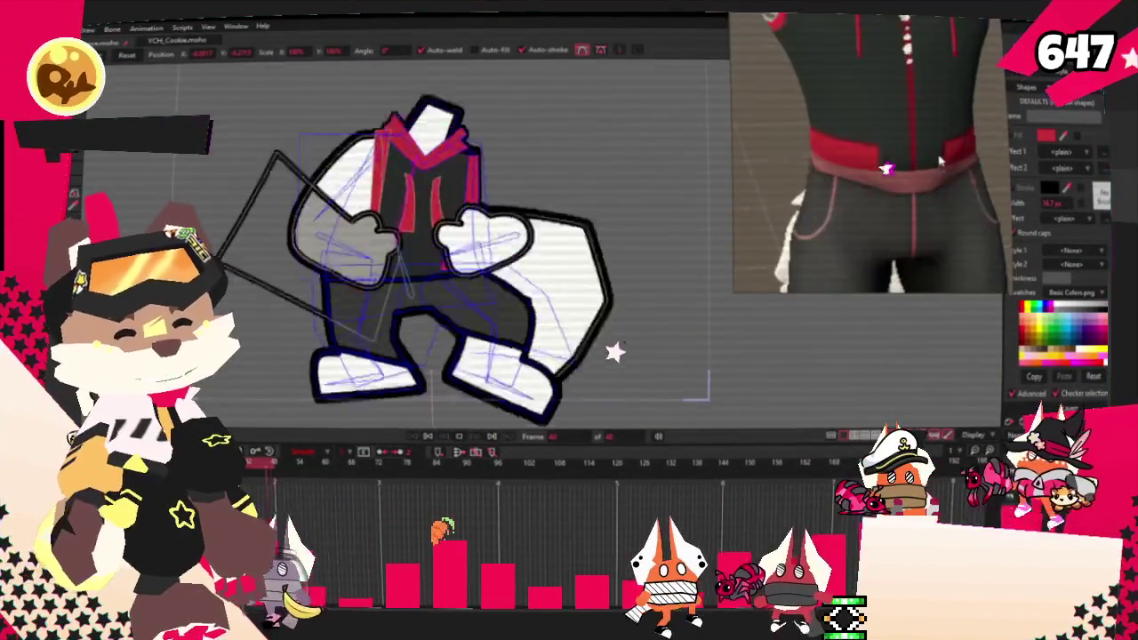
pyautogui.scroll(3, 370, 276)
pyautogui.scroll(3, 371, 275)
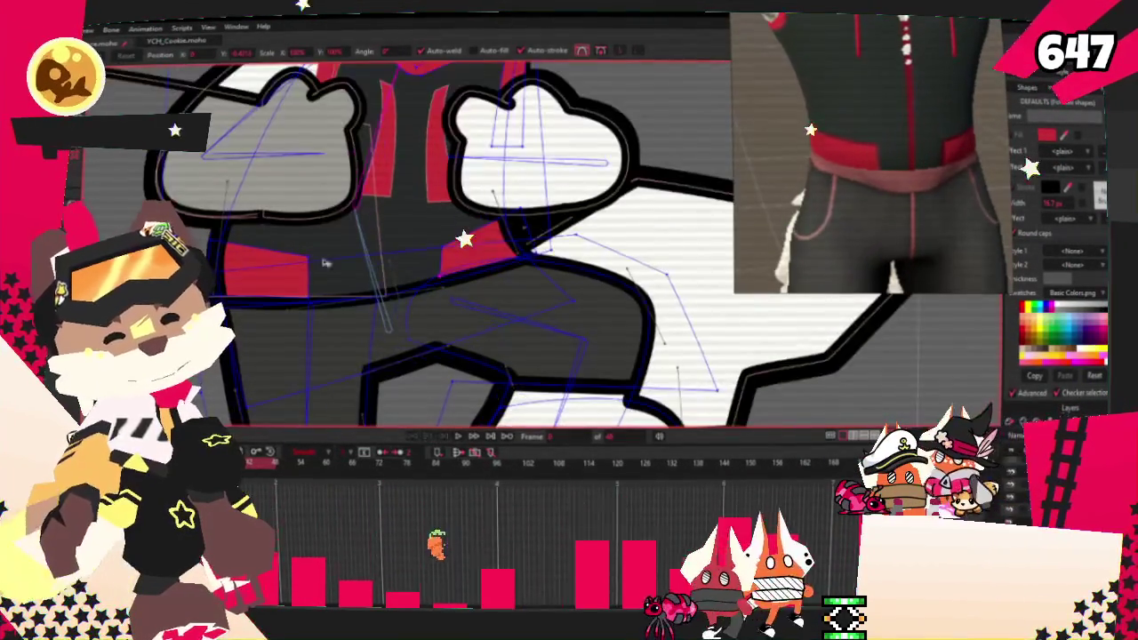
# Step: Draw a rectangle across the waist and fill it muted dusty pink (about R141 B81)
pyautogui.moveTo(218, 294); pyautogui.dragTo(477, 330)
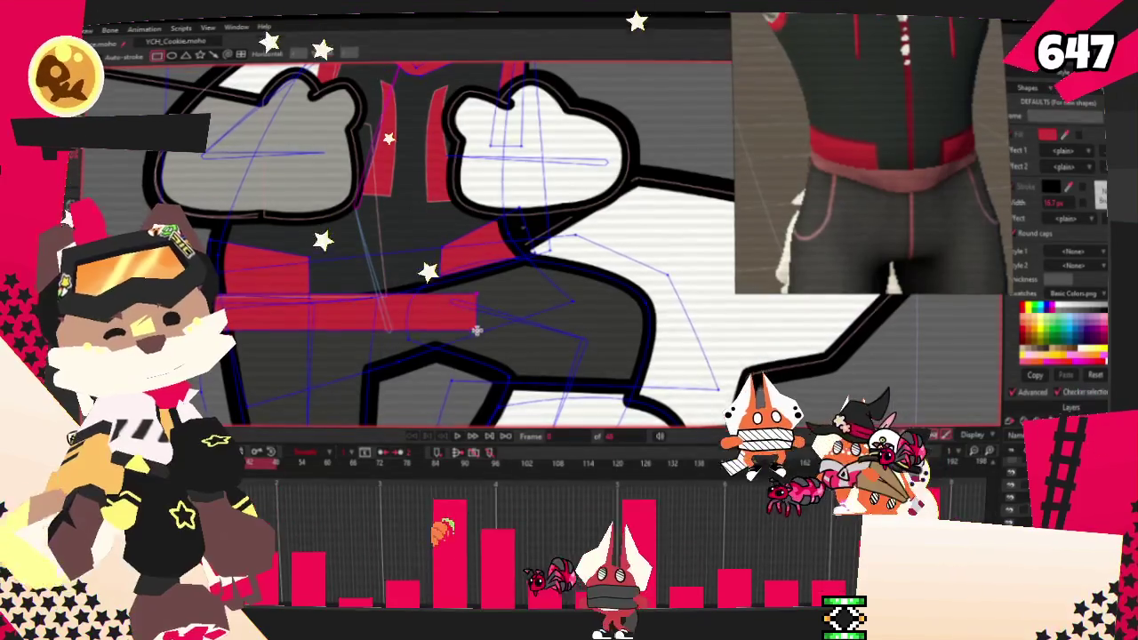
pyautogui.press('g')
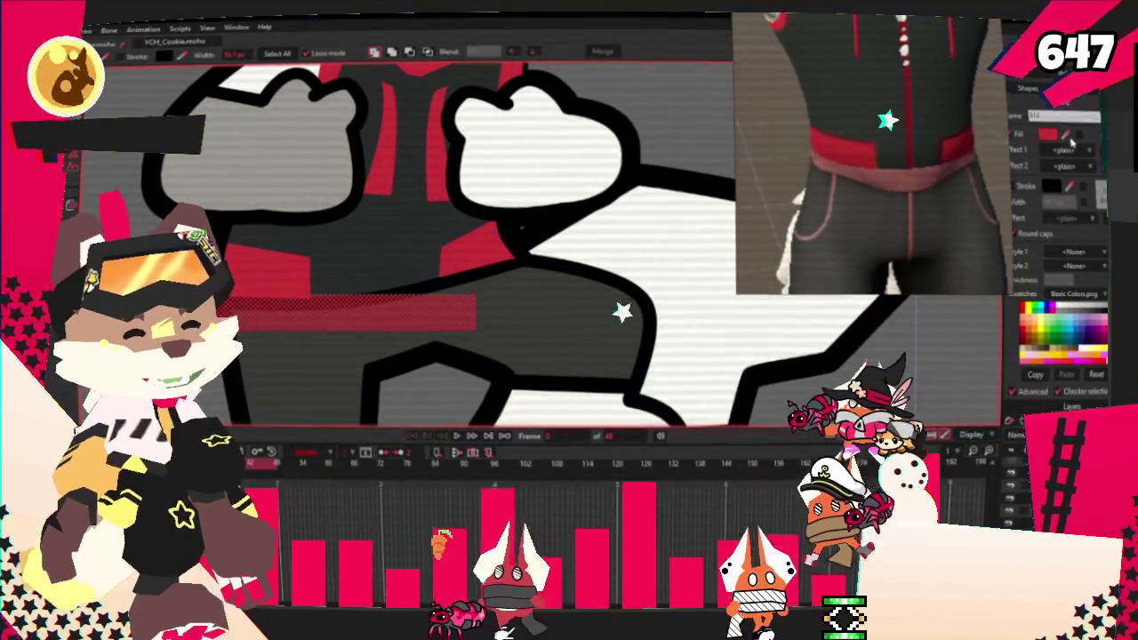
pyautogui.click(1036, 351)
pyautogui.click(1051, 135)
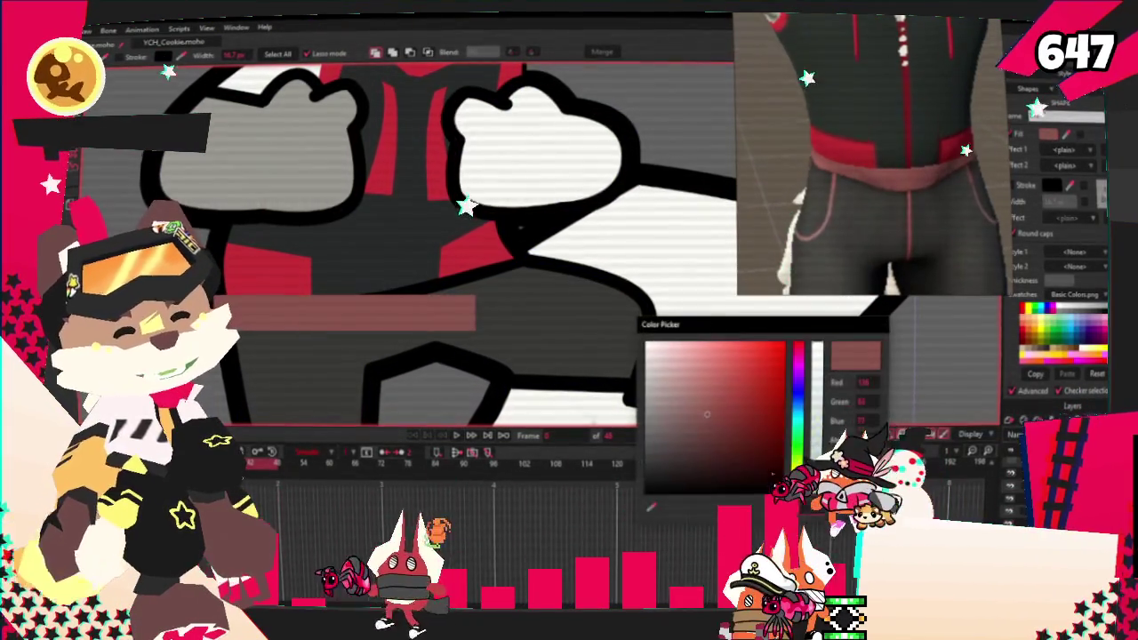
pyautogui.click(708, 410)
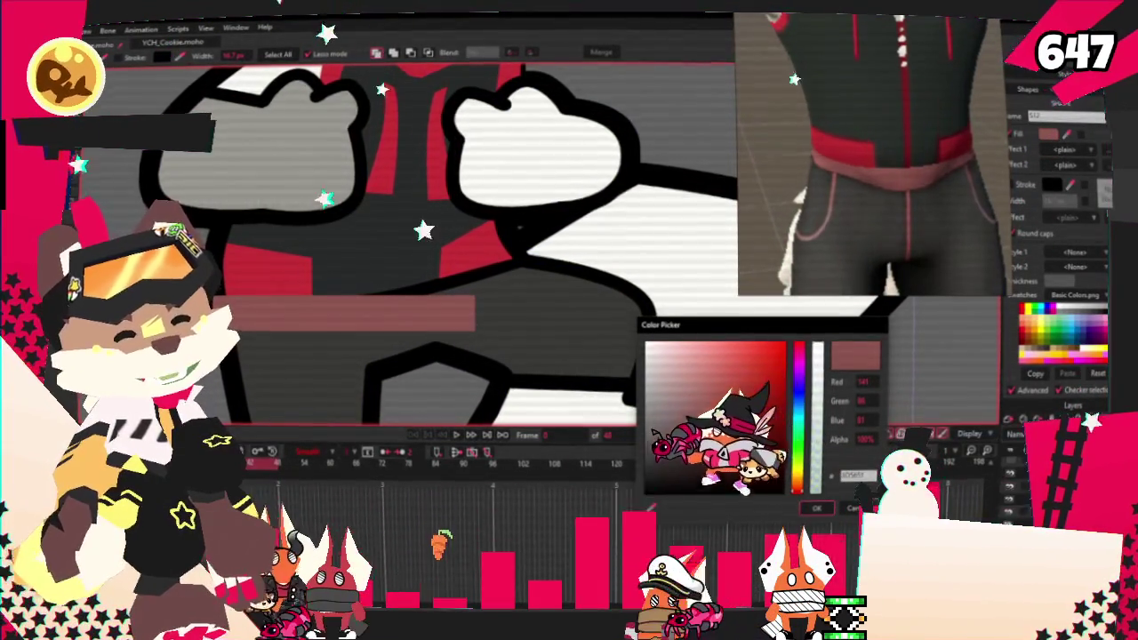
pyautogui.click(812, 509)
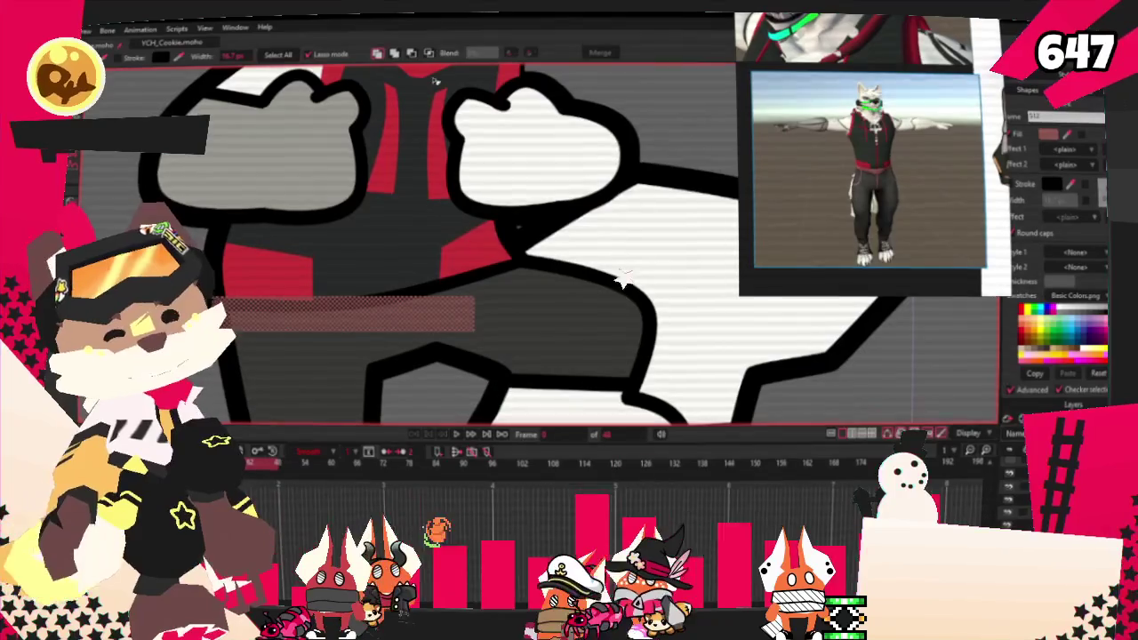
pyautogui.click(258, 331)
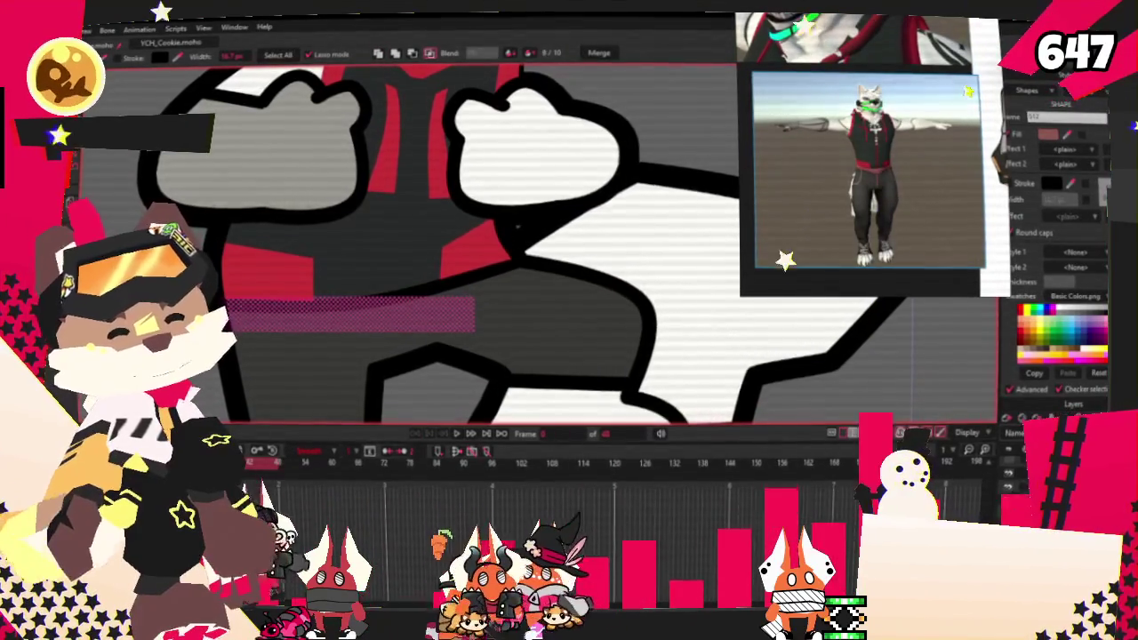
# Step: Pull the belt strip's end point up toward the hip
pyautogui.press('a')
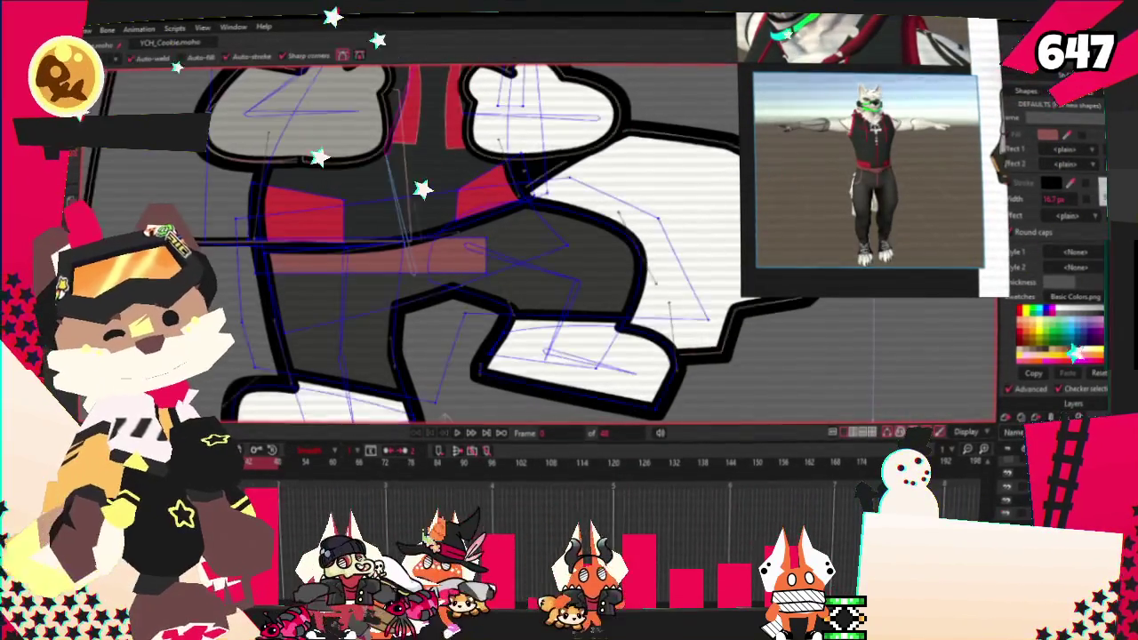
pyautogui.scroll(2, 444, 284)
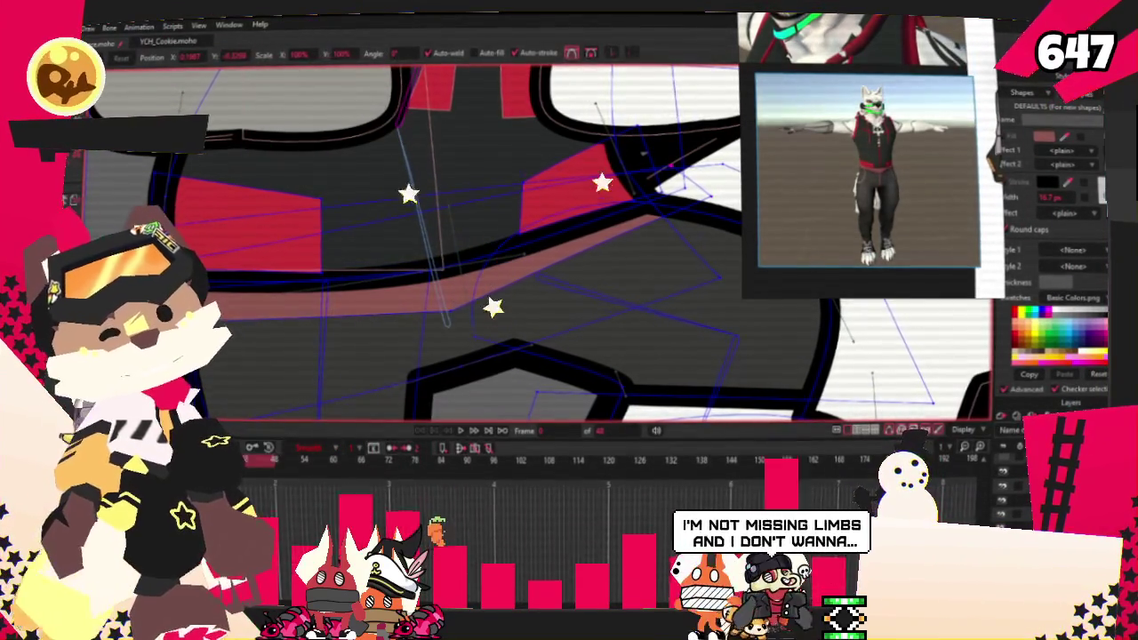
pyautogui.scroll(1, 346, 292)
pyautogui.scroll(-2, 387, 260)
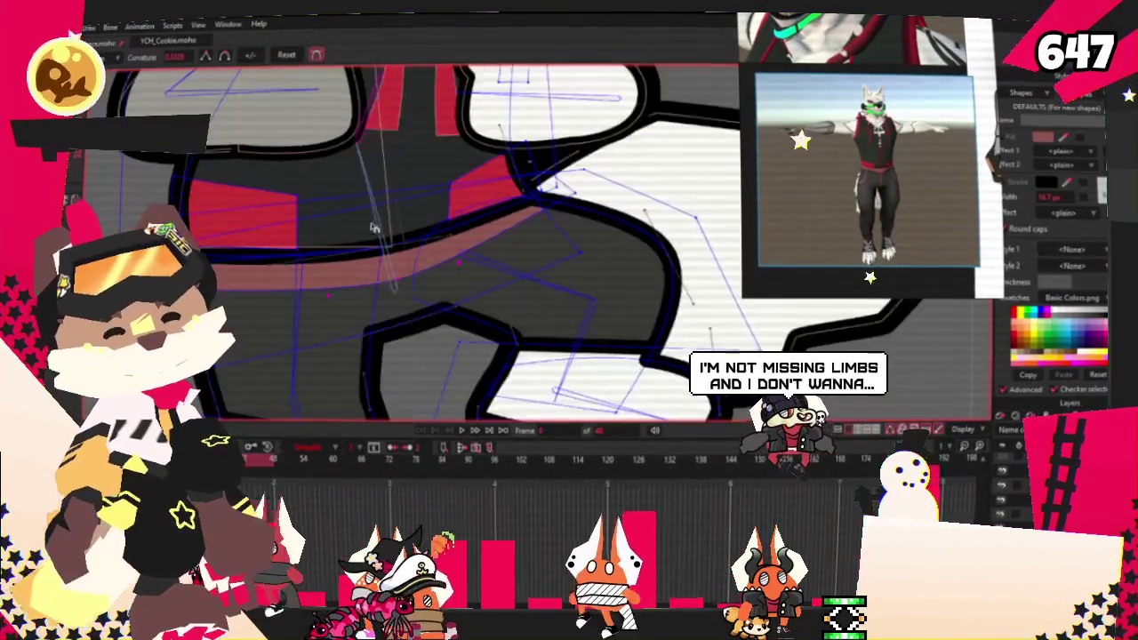
pyautogui.scroll(-1, 387, 261)
pyautogui.press('t')
pyautogui.scroll(1, 591, 172)
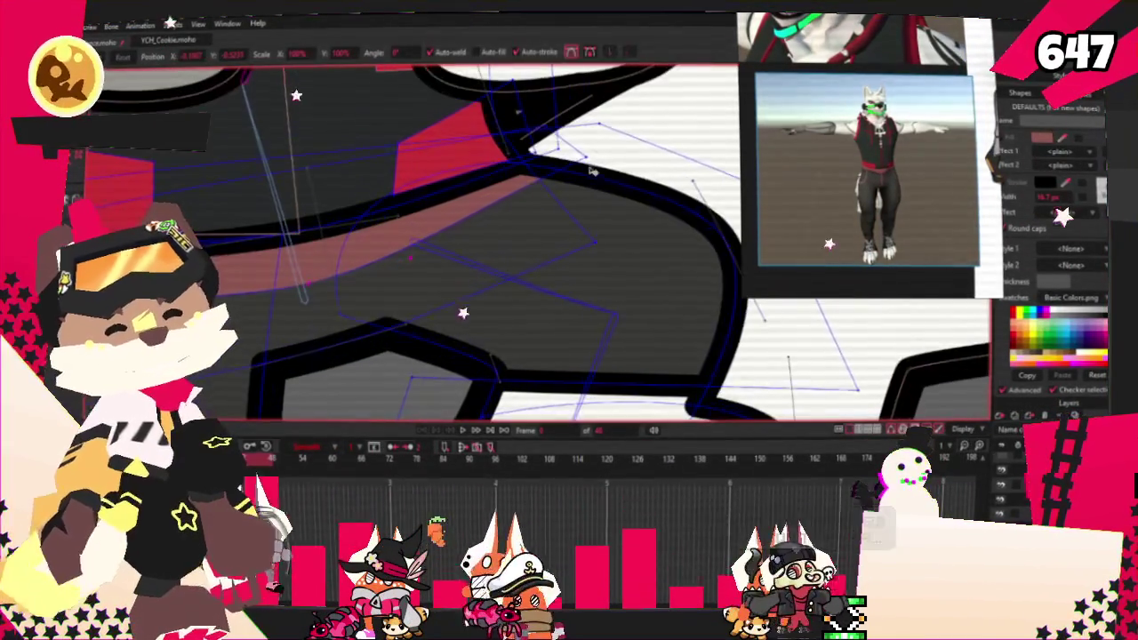
pyautogui.click(415, 244)
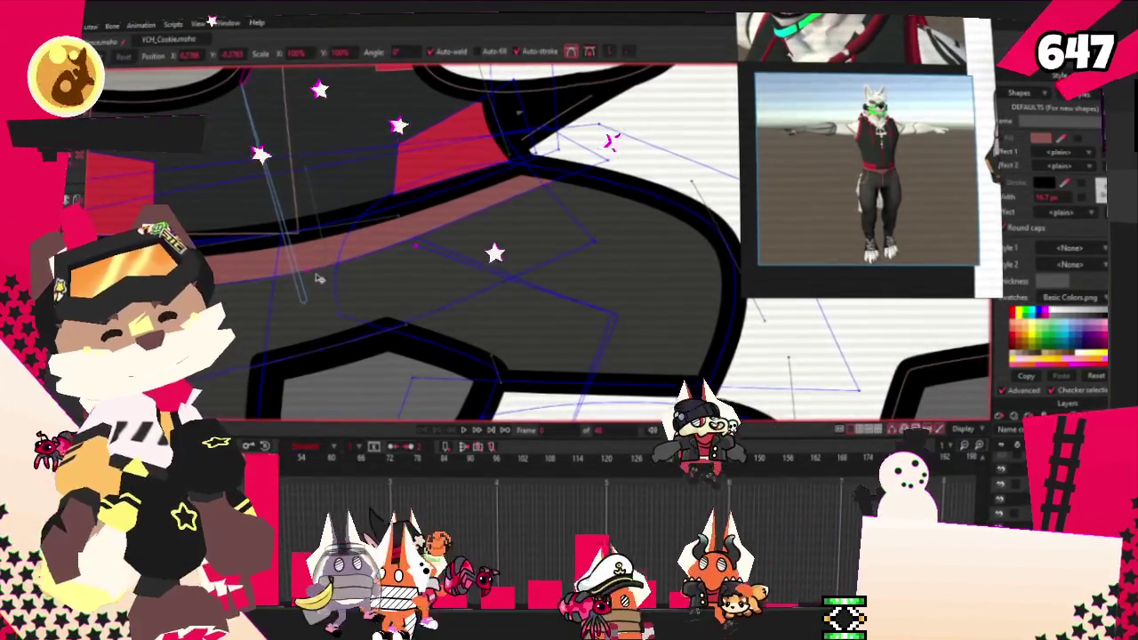
pyautogui.moveTo(334, 243)
pyautogui.mouseDown()
pyautogui.moveTo(255, 136)
pyautogui.moveTo(113, 174)
pyautogui.mouseUp()
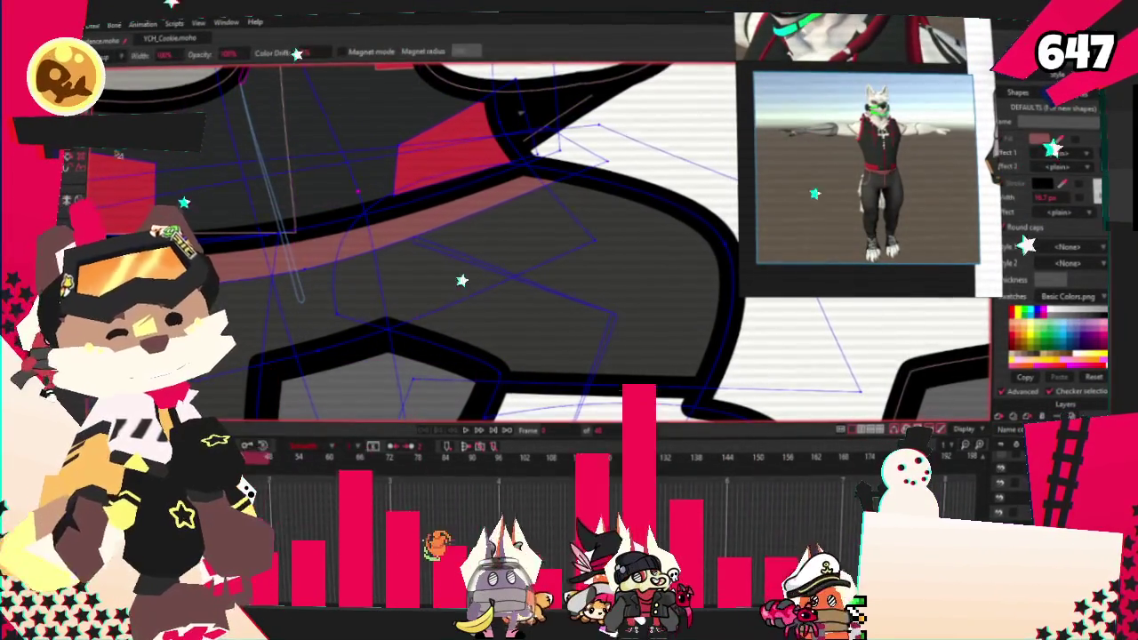
# Step: Deselect the stripe and shift its points to reshape the belt corner
pyautogui.press('q')
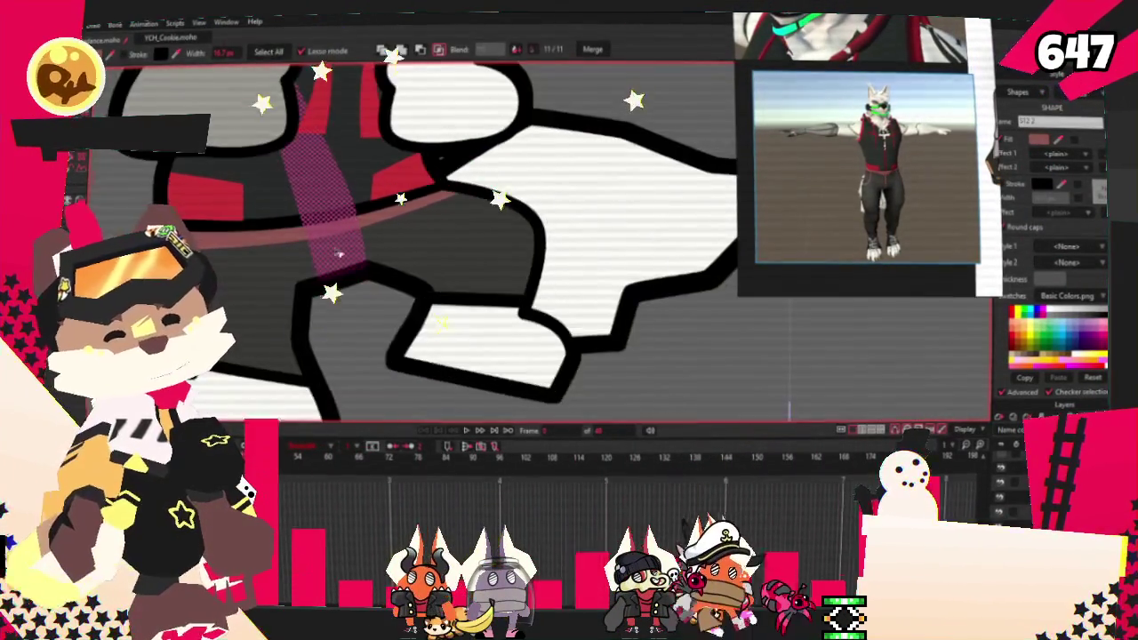
pyautogui.hotkey('ctrl', 'shift', 'a')
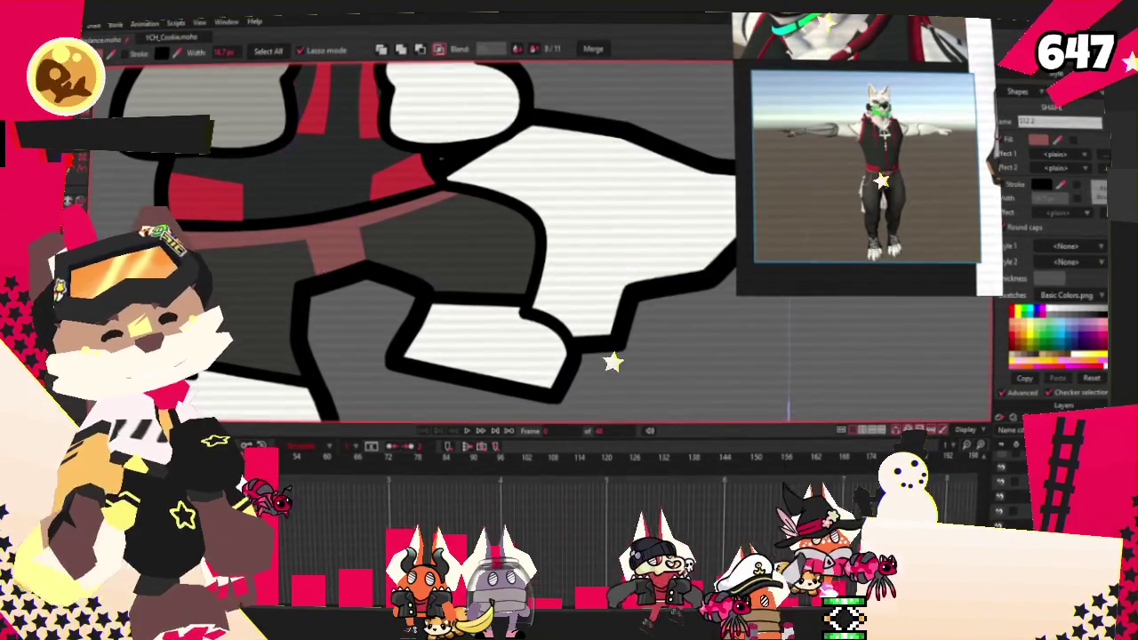
pyautogui.press('t')
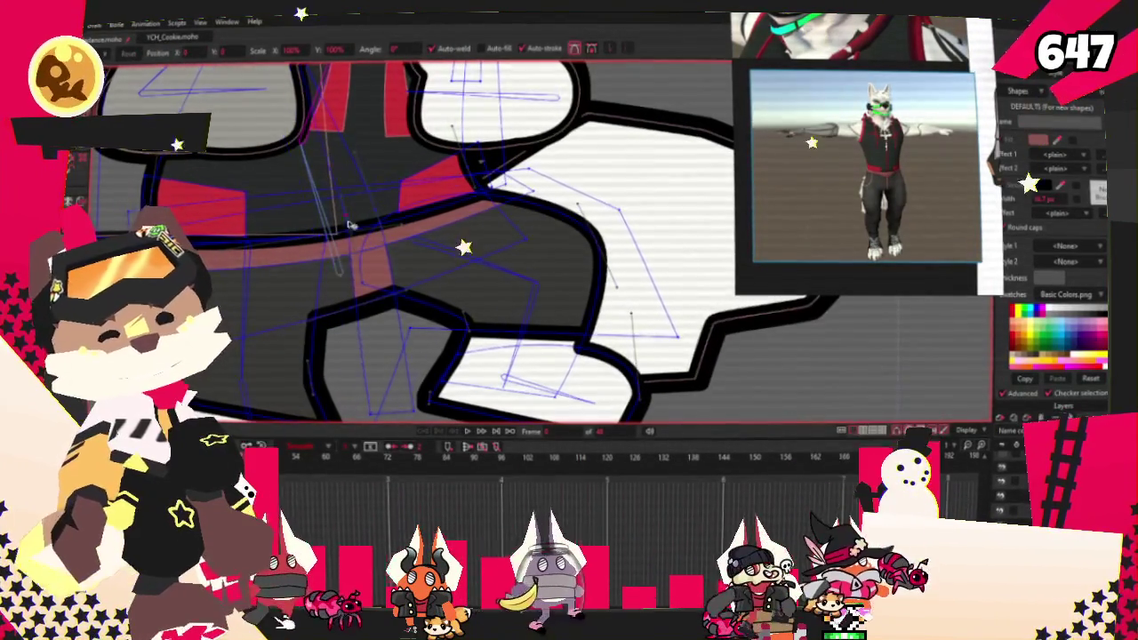
pyautogui.scroll(-3, 391, 240)
pyautogui.scroll(3, 410, 295)
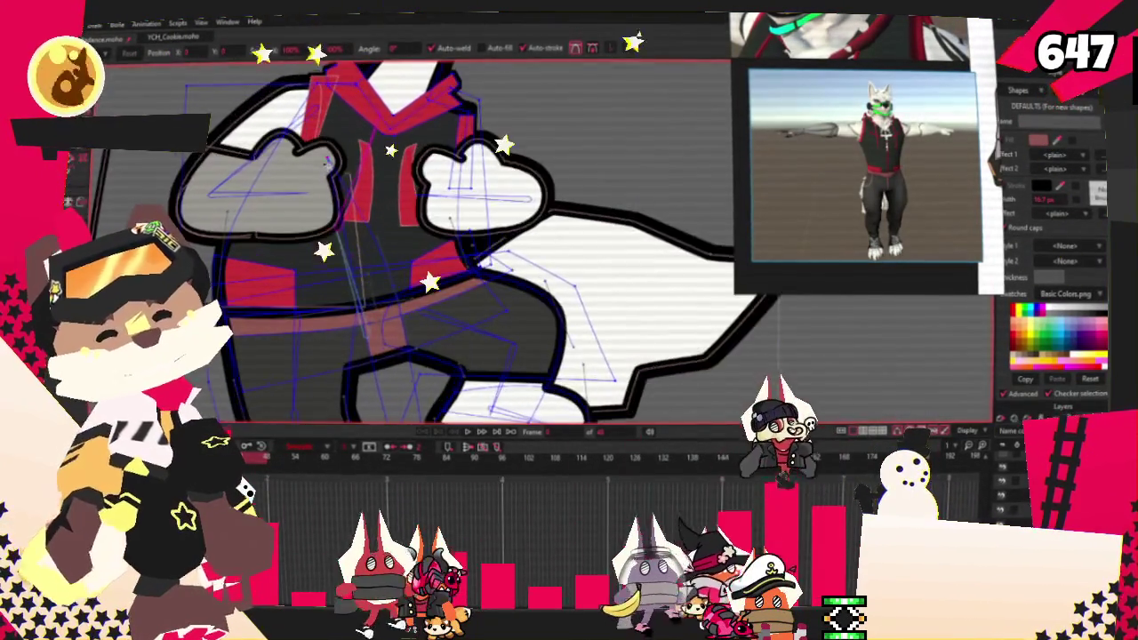
pyautogui.scroll(-2, 410, 295)
pyautogui.scroll(2, 412, 297)
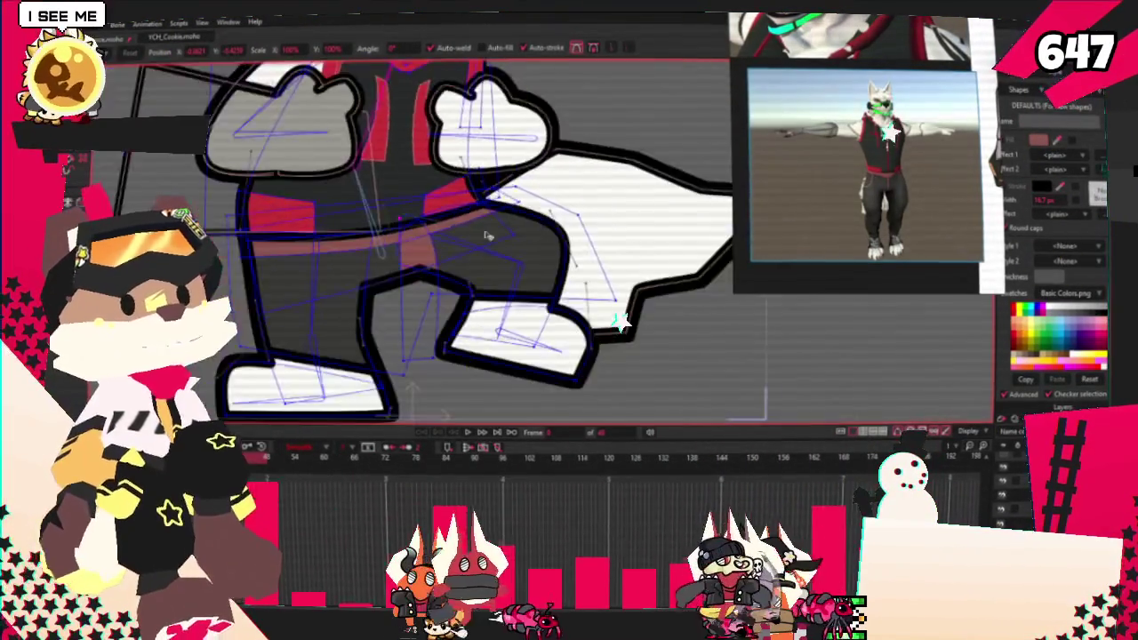
pyautogui.scroll(2, 370, 361)
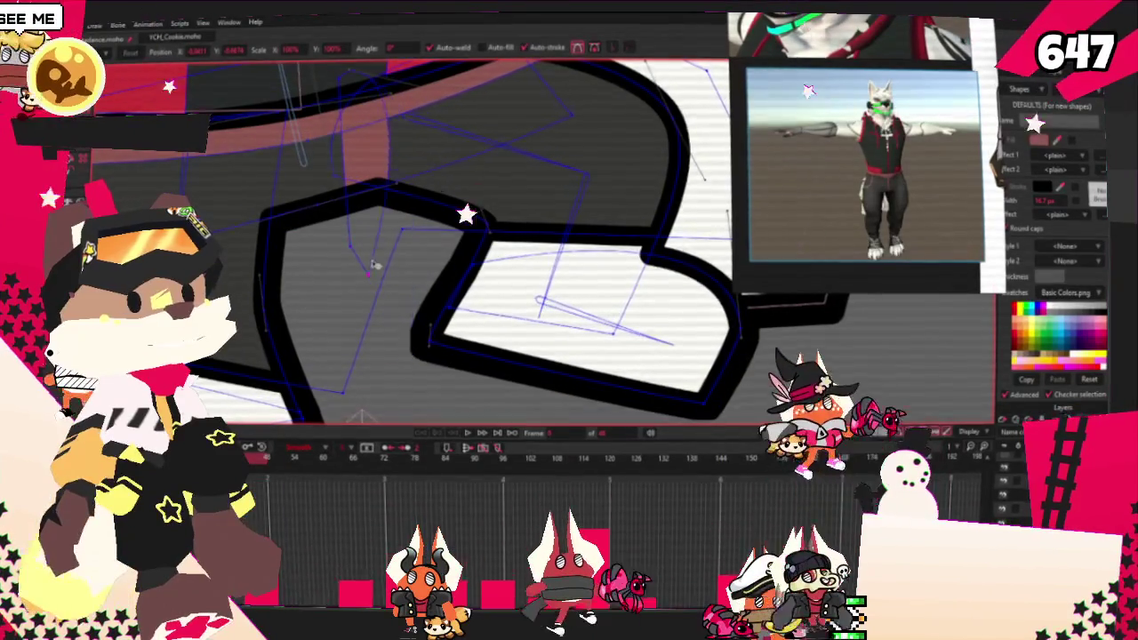
pyautogui.scroll(2, 382, 222)
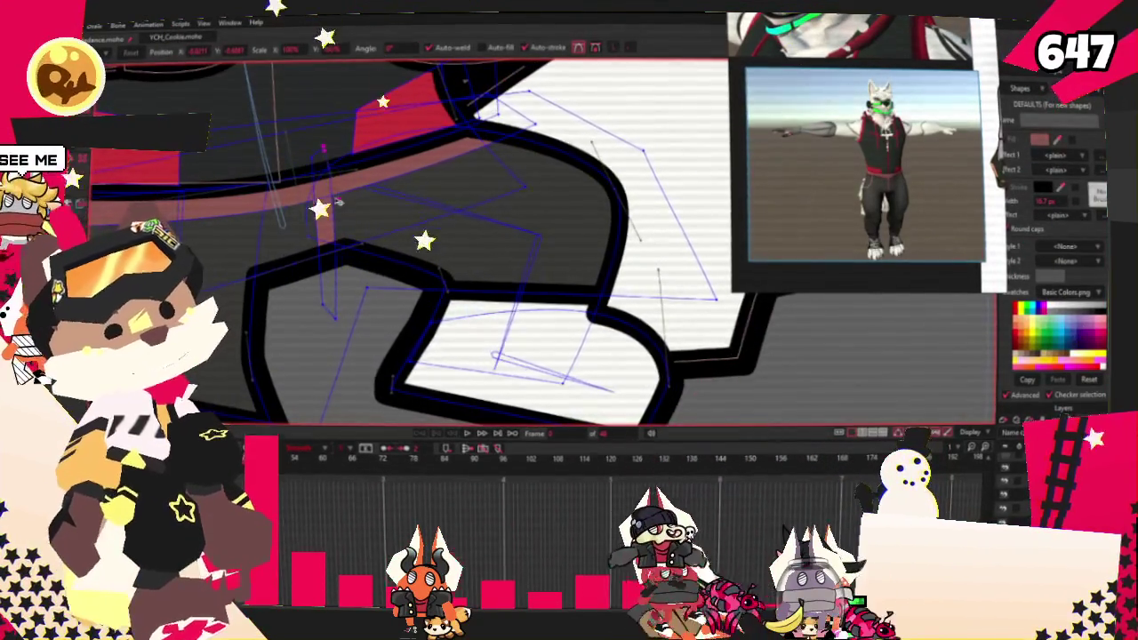
pyautogui.scroll(2, 349, 232)
pyautogui.scroll(-2, 349, 232)
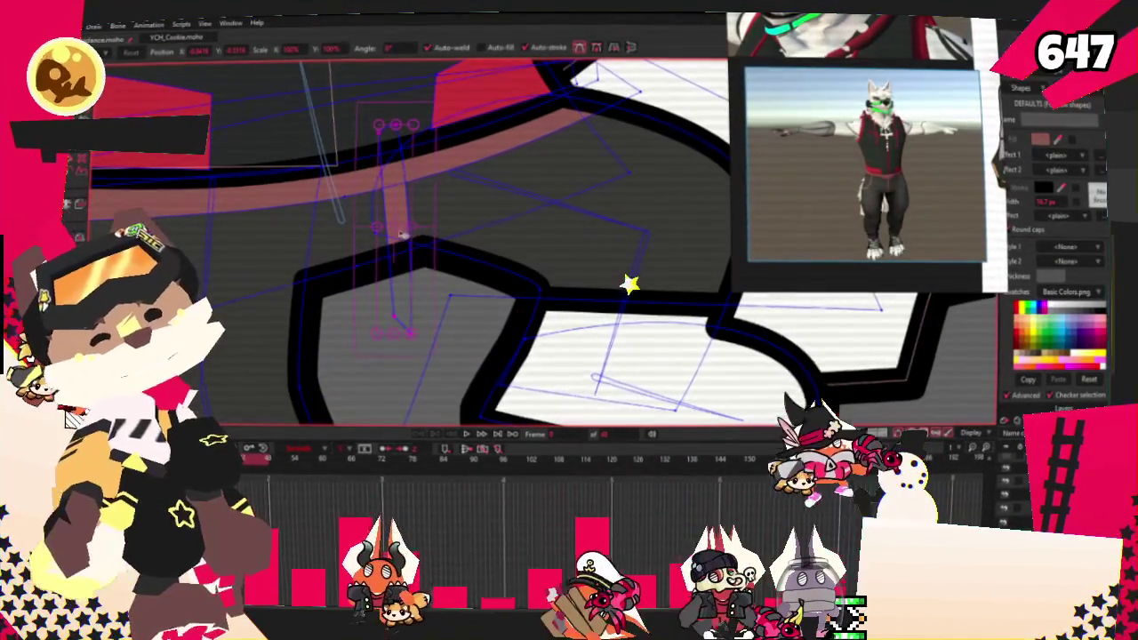
pyautogui.scroll(1, 405, 364)
pyautogui.scroll(2, 405, 364)
pyautogui.scroll(1, 405, 364)
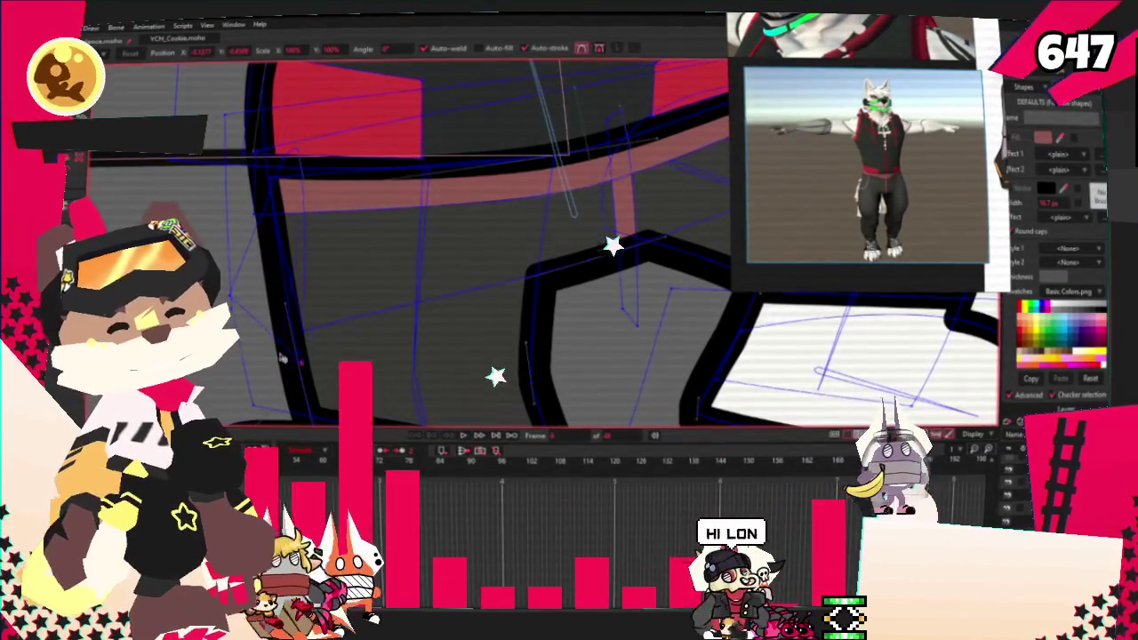
pyautogui.scroll(1, 298, 142)
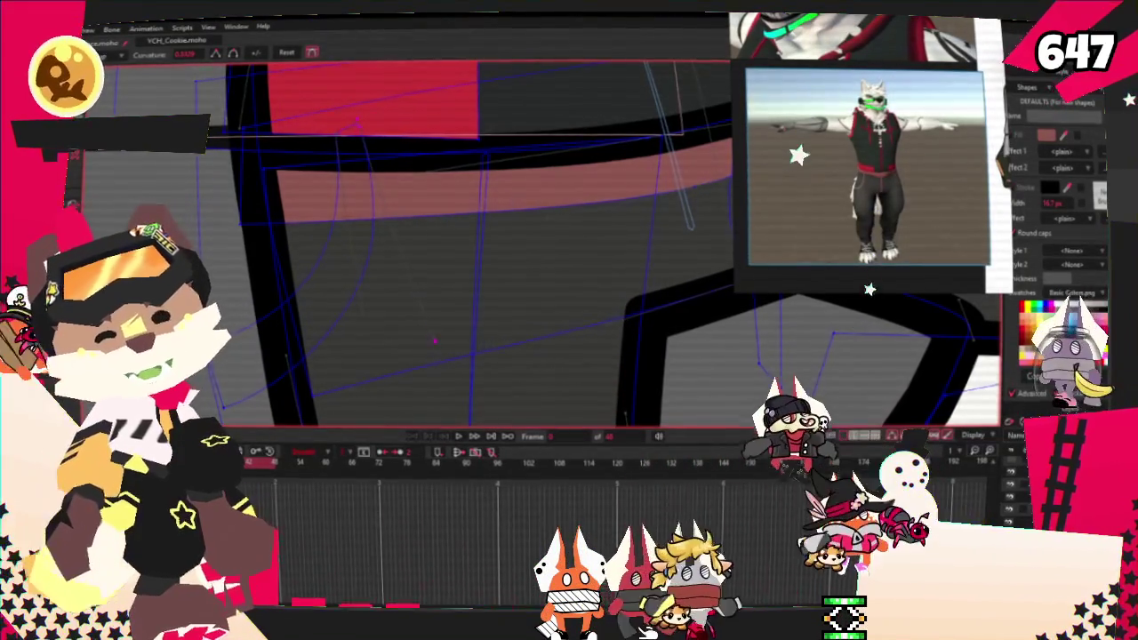
pyautogui.press('e')
pyautogui.press('t')
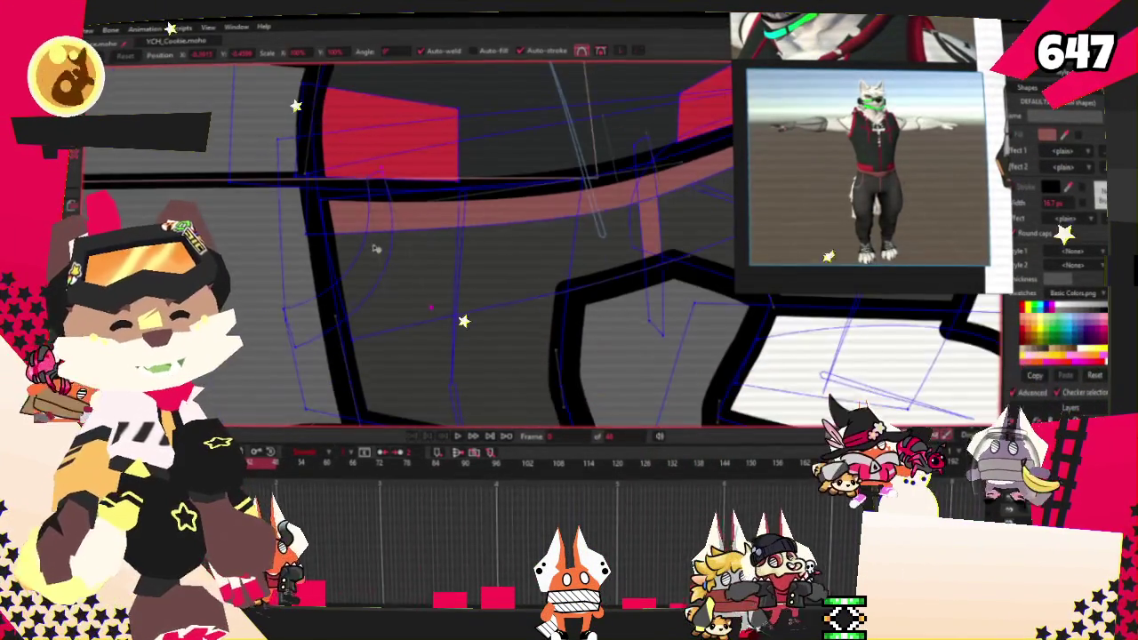
pyautogui.scroll(-5, 358, 269)
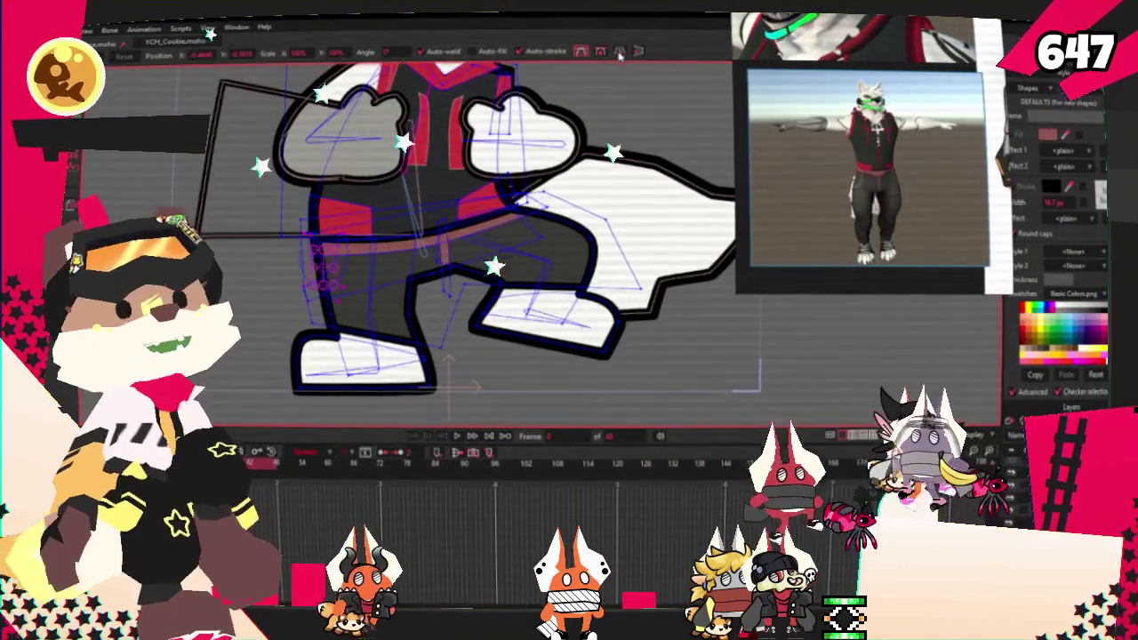
pyautogui.scroll(5, 298, 310)
pyautogui.scroll(2, 690, 154)
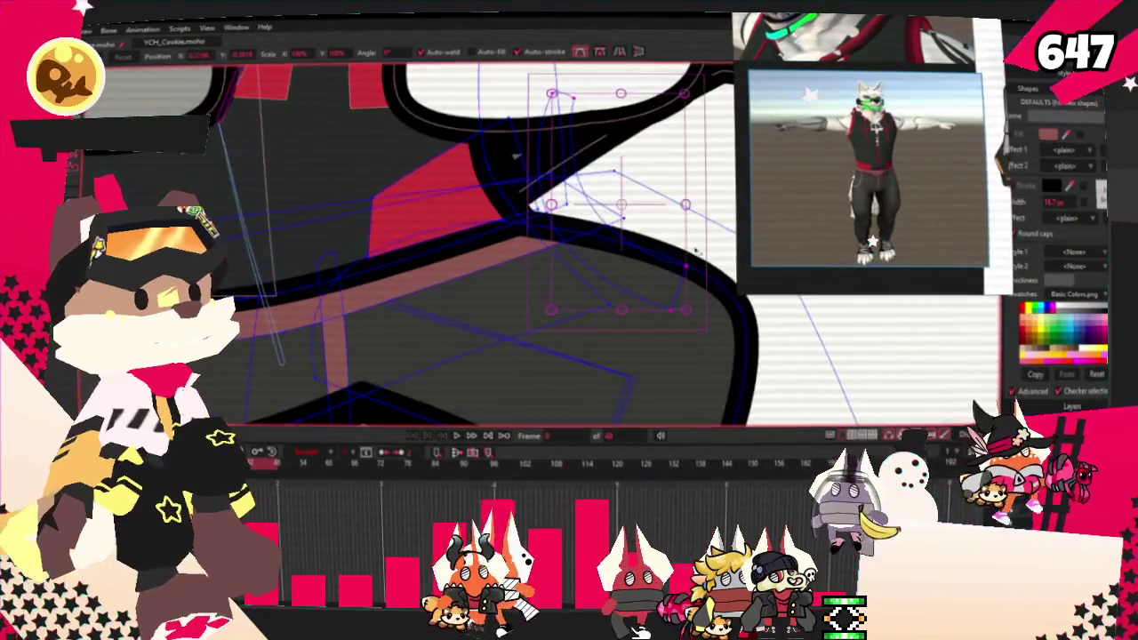
pyautogui.moveTo(690, 154); pyautogui.dragTo(676, 209)
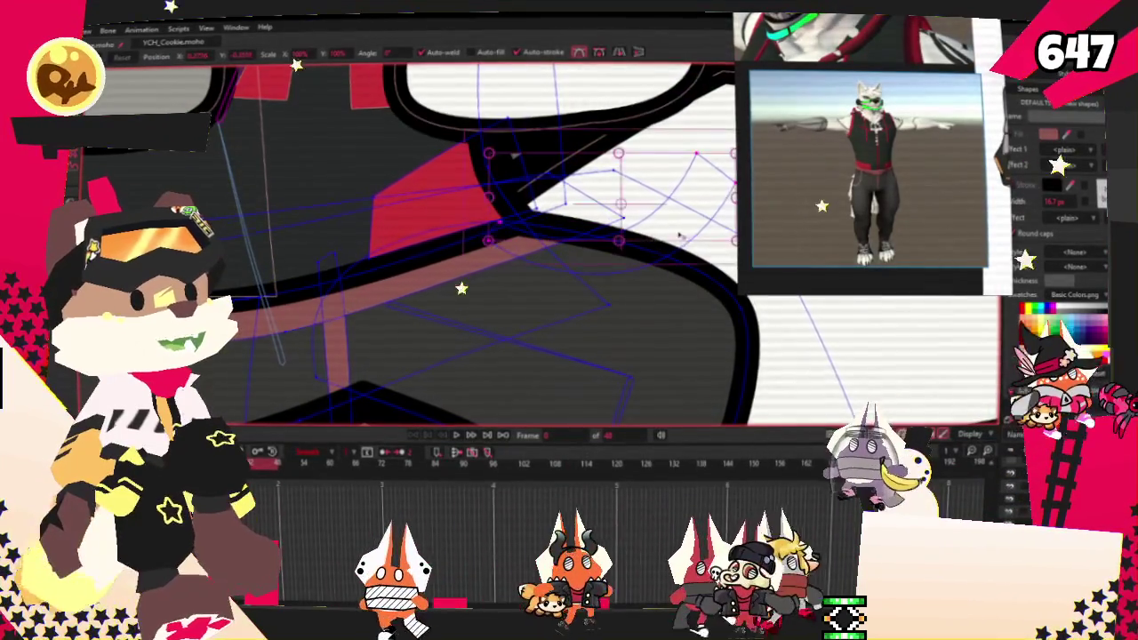
# Step: Select the trouser fill and the belt shape to check both fills
pyautogui.scroll(-3, 678, 209)
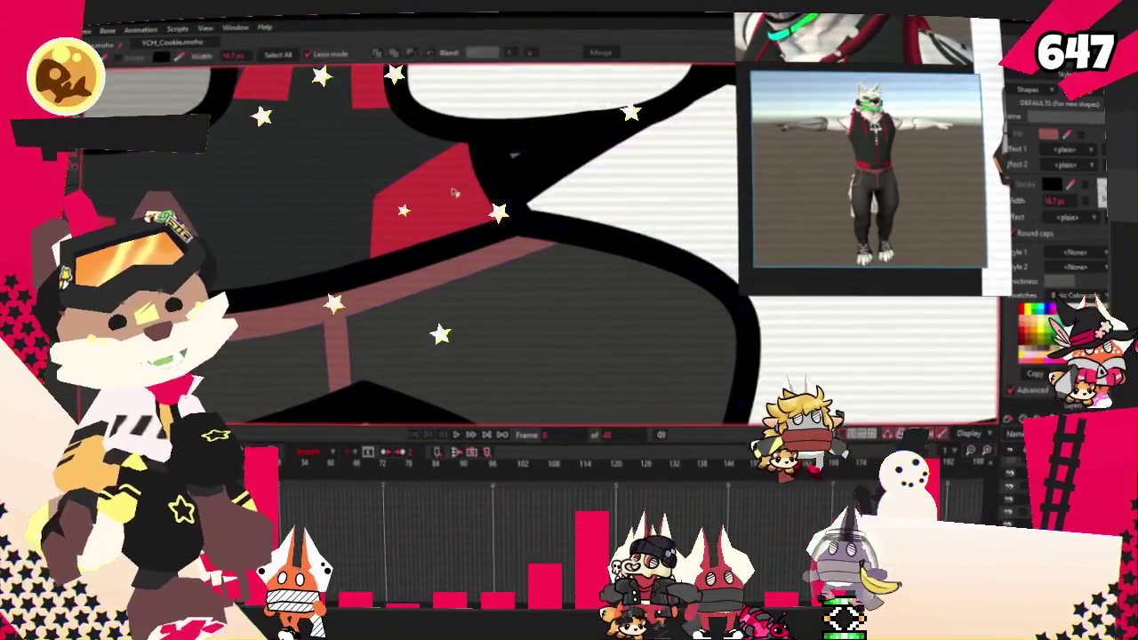
pyautogui.scroll(3, 591, 239)
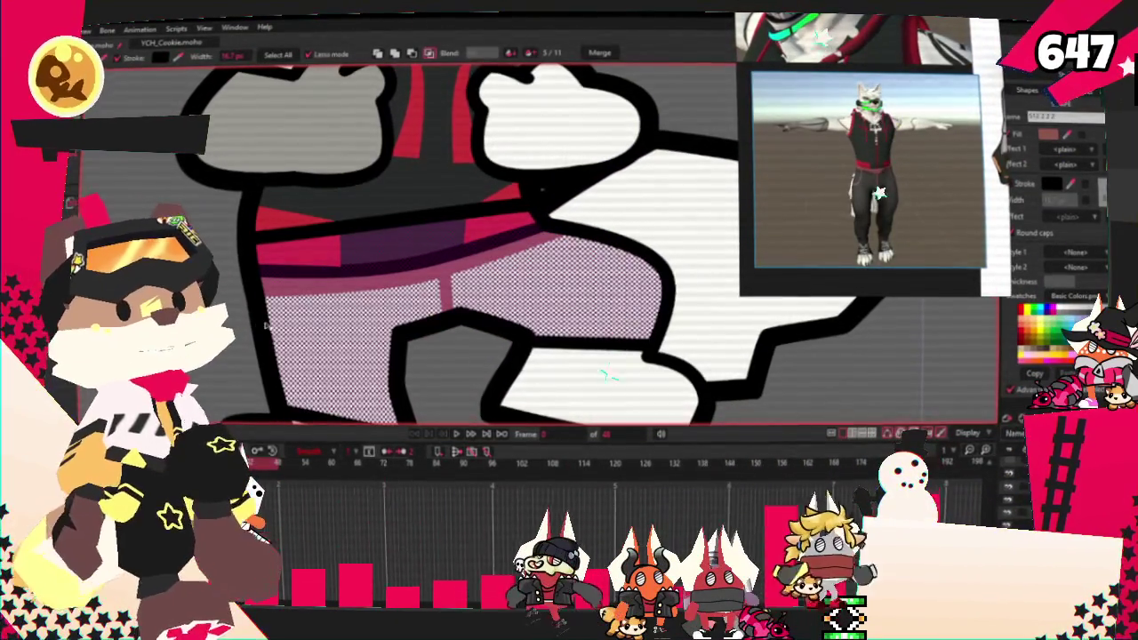
pyautogui.click(287, 316)
pyautogui.scroll(-3, 590, 246)
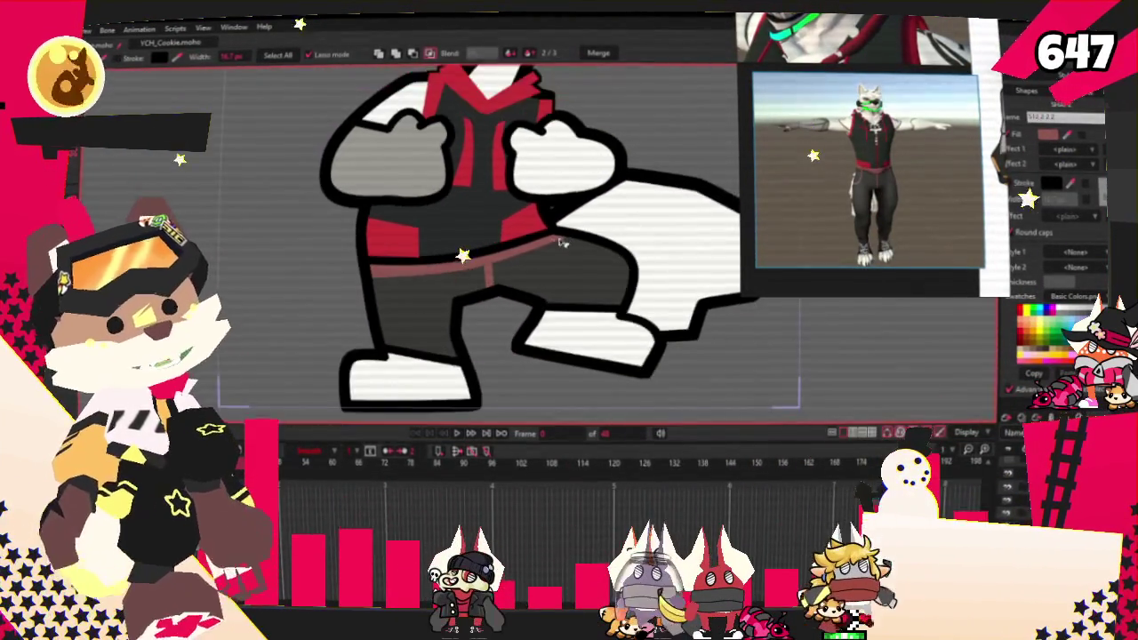
pyautogui.scroll(3, 539, 264)
pyautogui.click(376, 324)
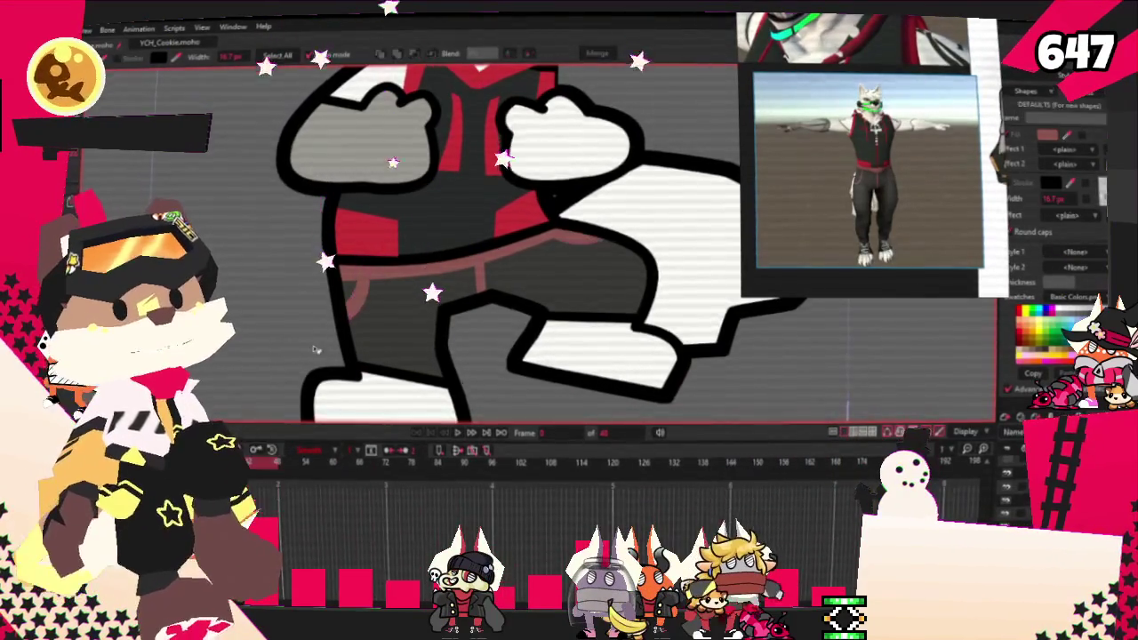
pyautogui.scroll(-3, 474, 287)
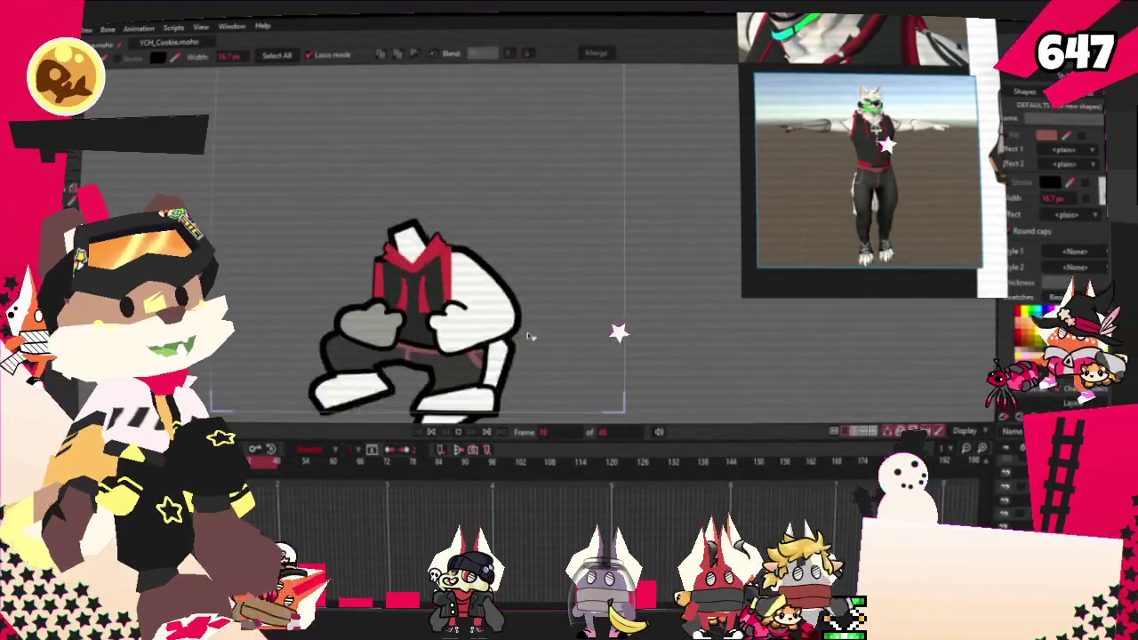
pyautogui.scroll(-1, 529, 336)
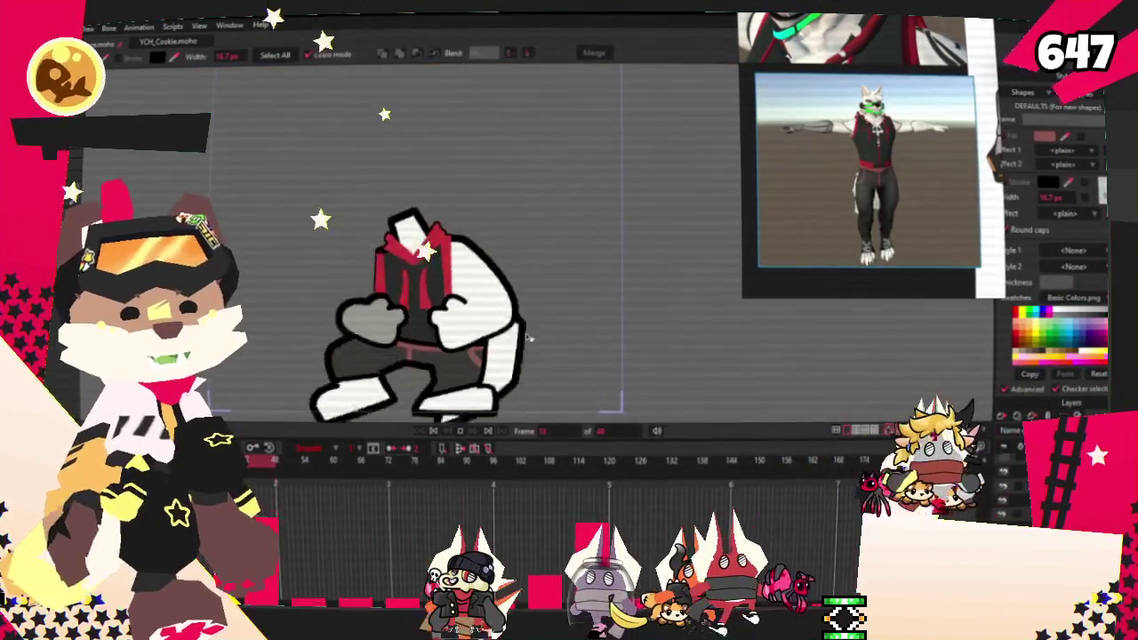
# Step: Stop playback, adjust the belt-hip points, and replay the walk cycle
pyautogui.click(435, 433)
pyautogui.scroll(5, 533, 267)
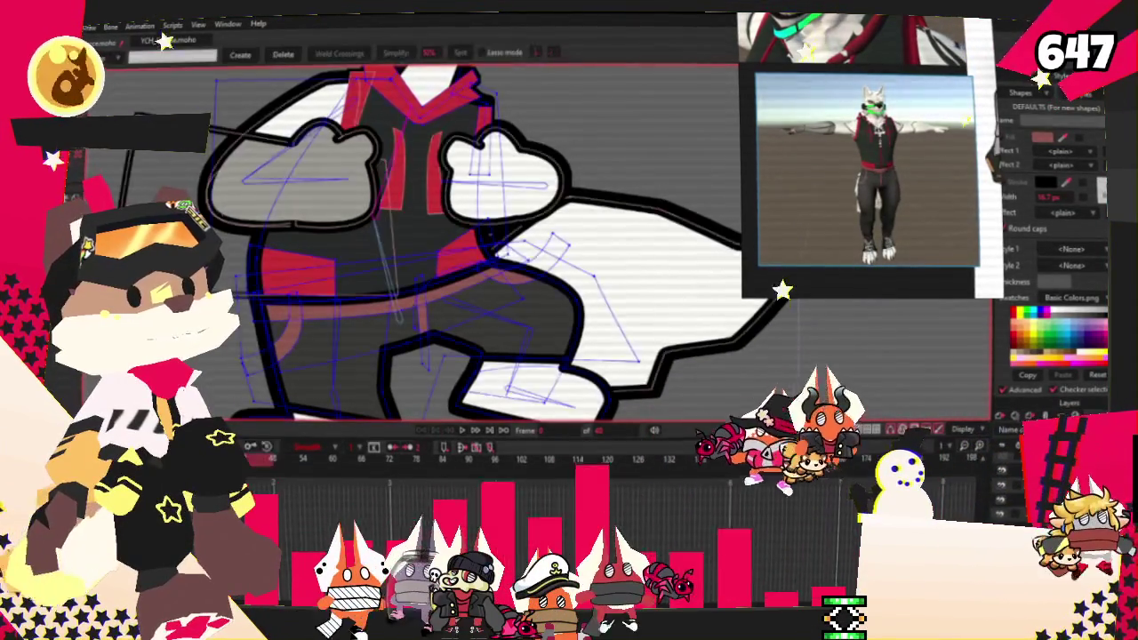
pyautogui.press('t')
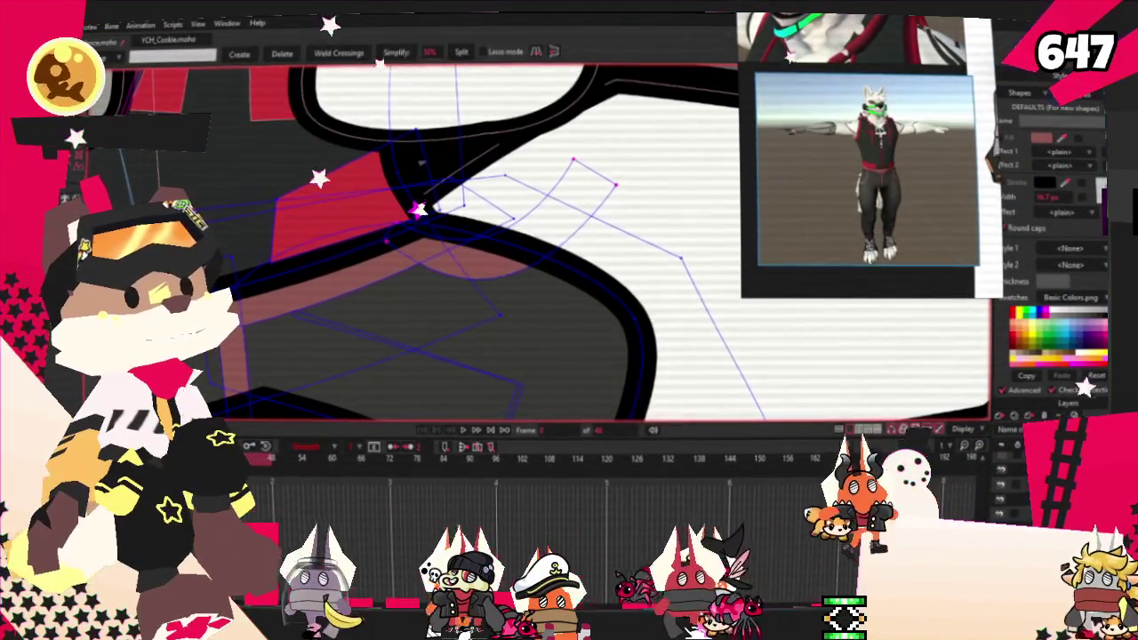
pyautogui.click(465, 430)
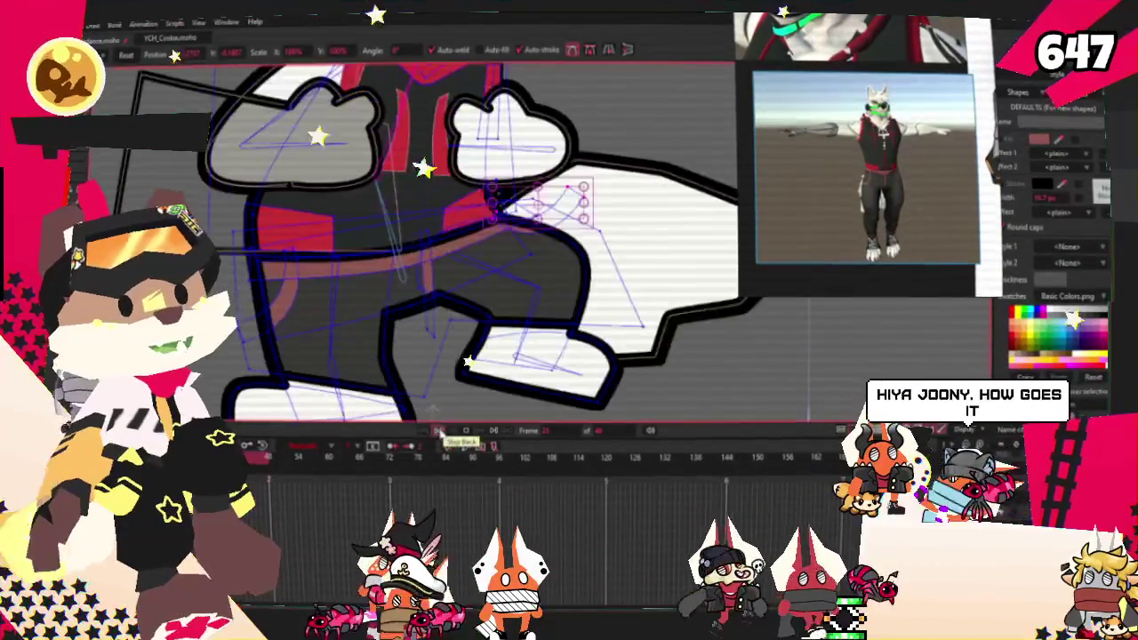
pyautogui.scroll(-5, 543, 256)
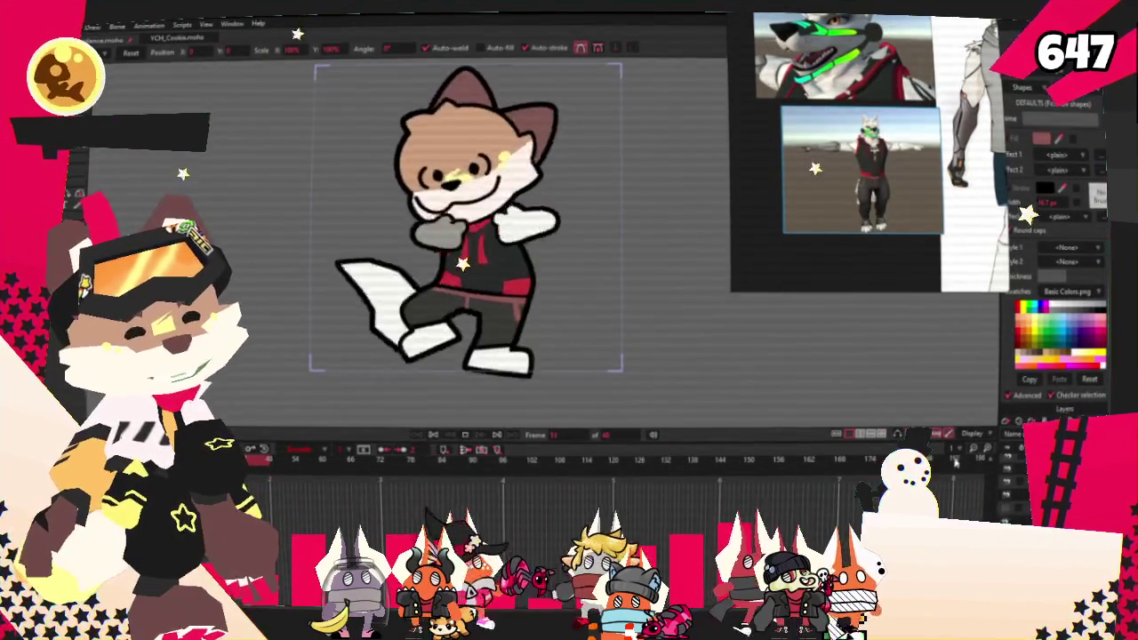
pyautogui.scroll(3, 576, 216)
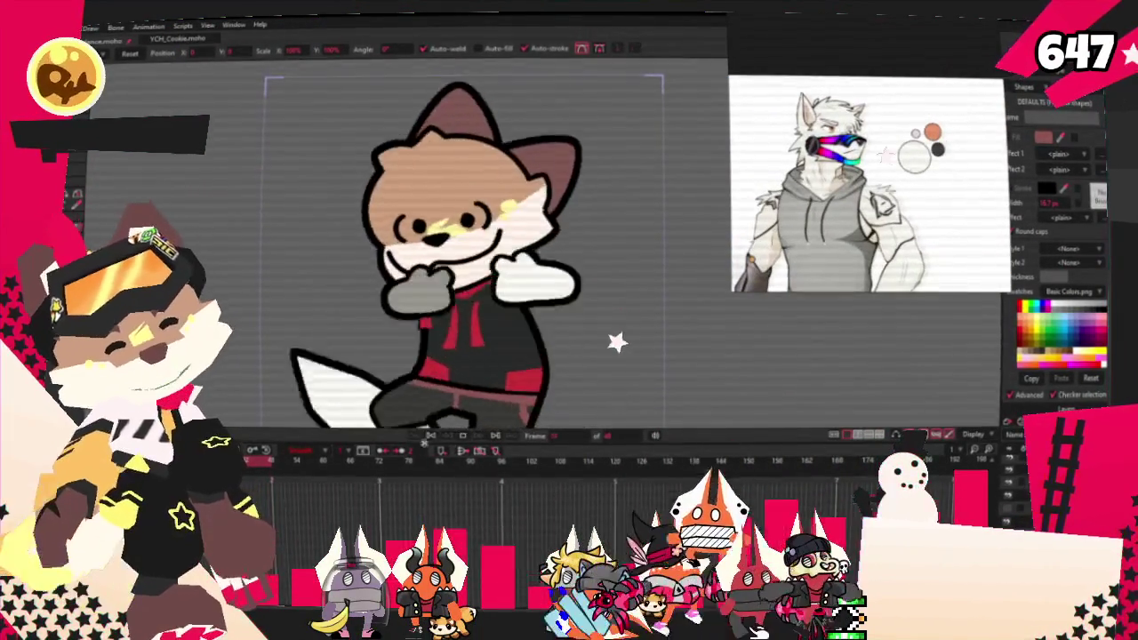
# Step: Change the brown head fill to white
pyautogui.scroll(3, 450, 204)
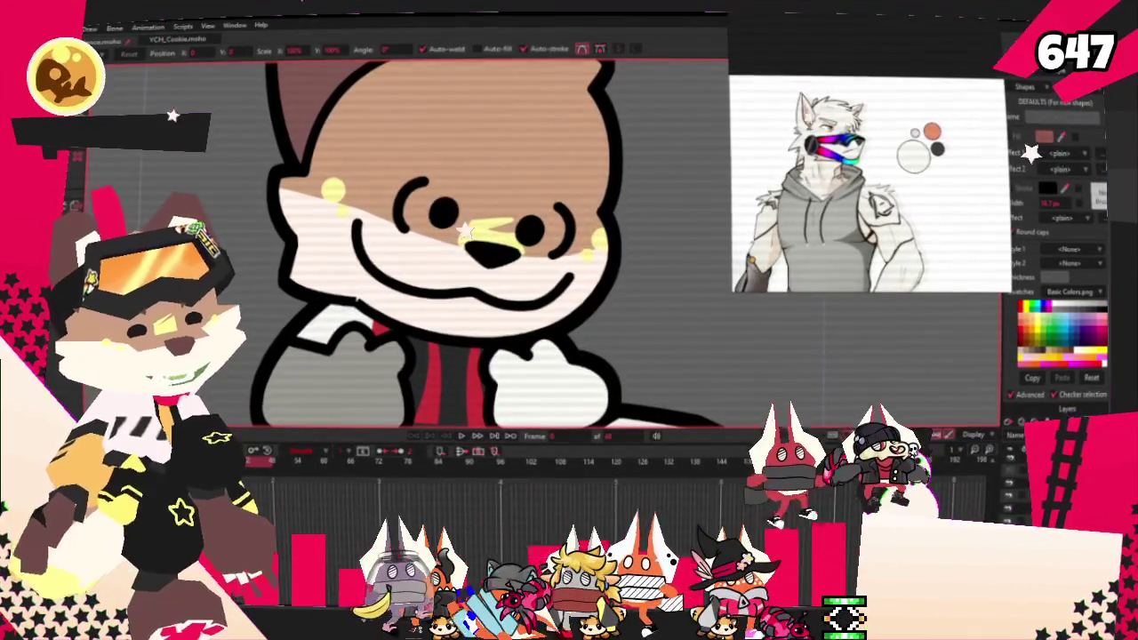
pyautogui.press('q')
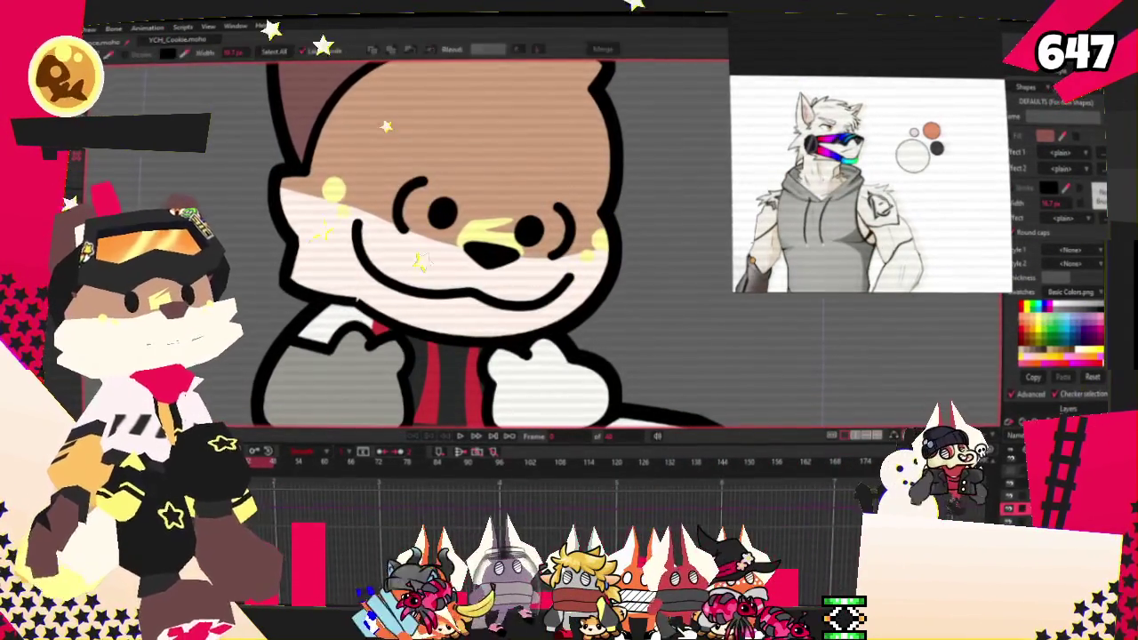
pyautogui.click(451, 136)
pyautogui.click(1023, 359)
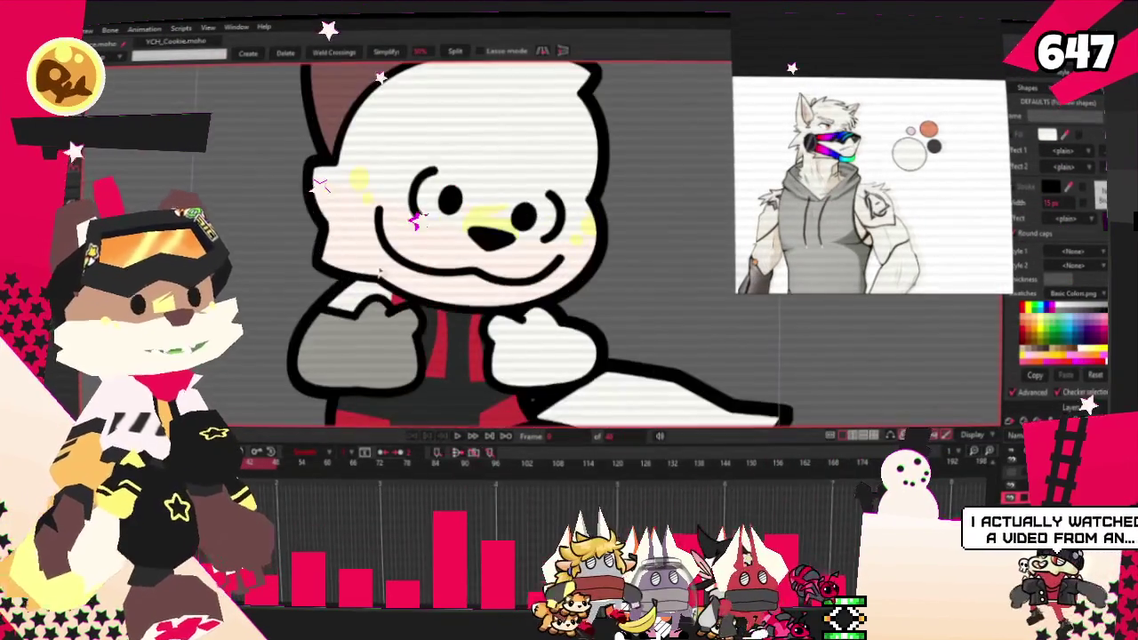
# Step: Show the character's bone skeleton and deselect all face points
pyautogui.click(461, 316)
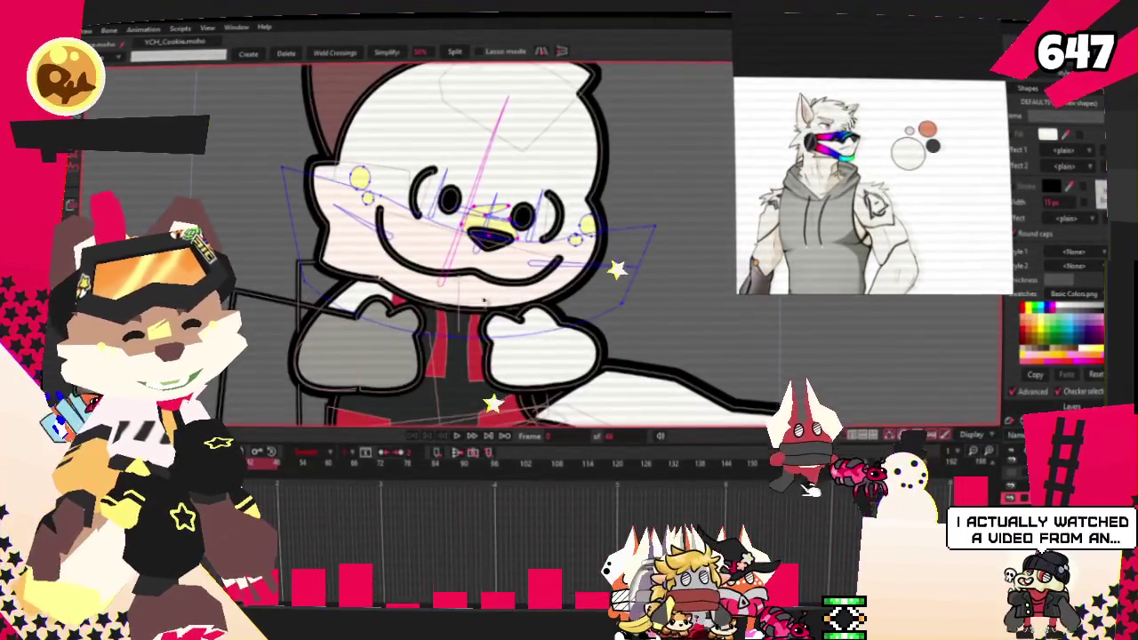
pyautogui.scroll(3, 615, 290)
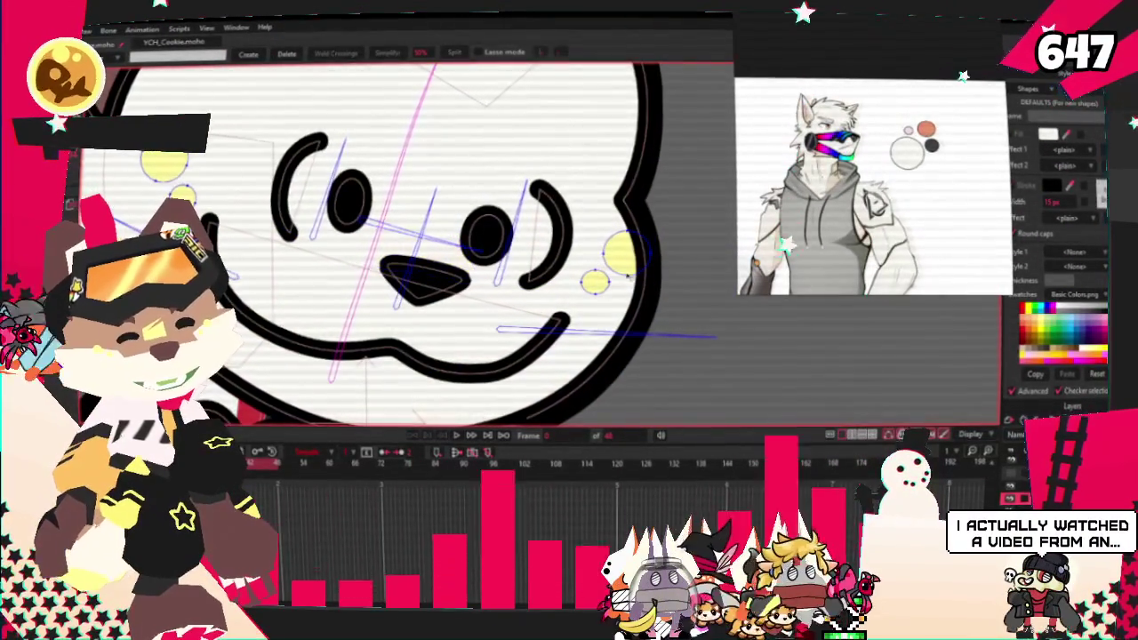
pyautogui.click(254, 175)
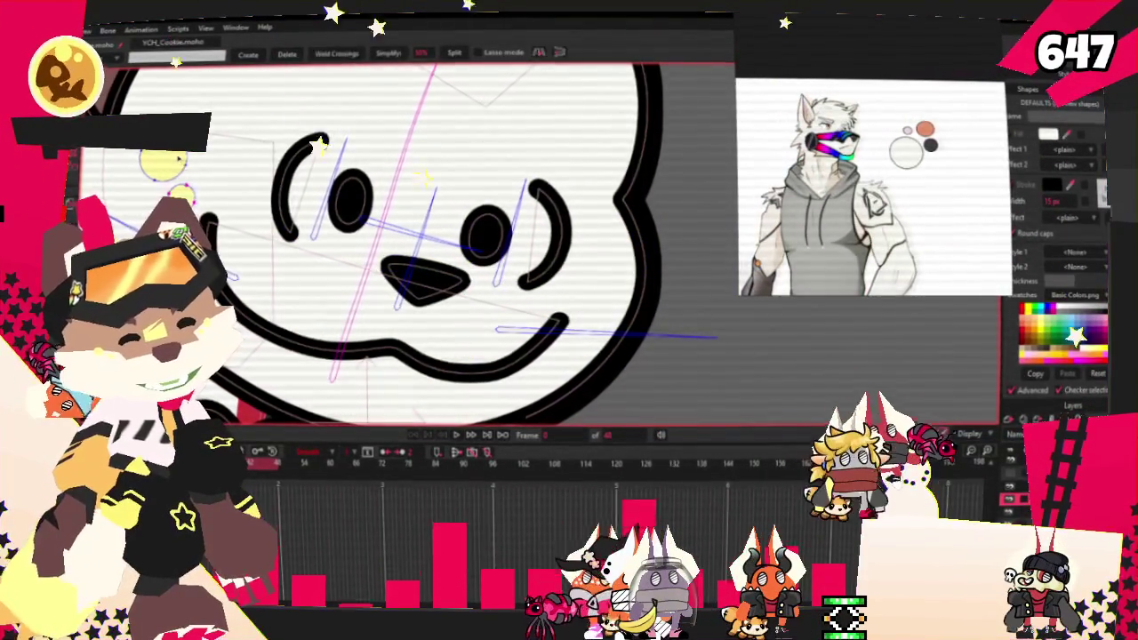
pyautogui.scroll(-3, 563, 285)
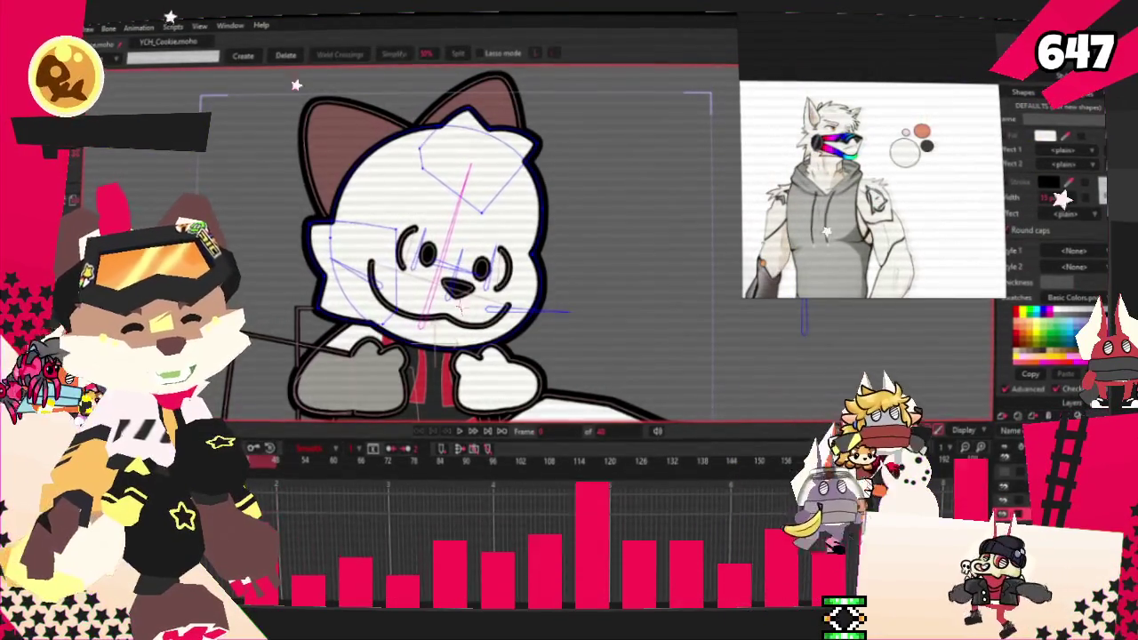
# Step: Select the ear shapes and set the rear ear's brown inner fill to white
pyautogui.click(311, 160)
pyautogui.press('q')
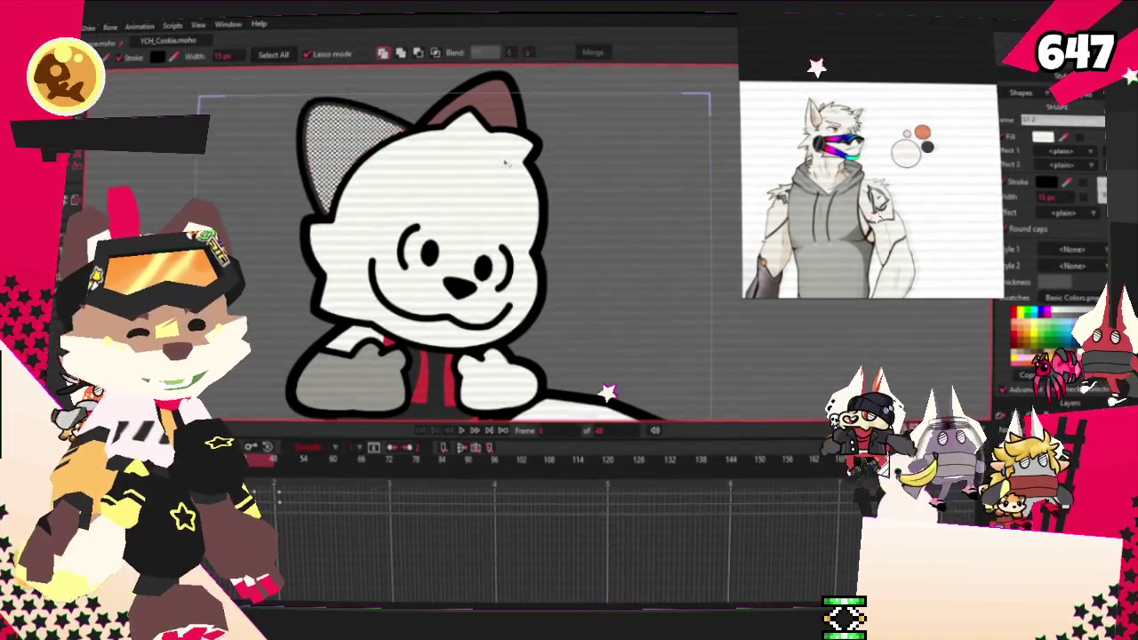
pyautogui.hotkey('ctrl', 'd')
pyautogui.click(485, 111)
pyautogui.click(1042, 139)
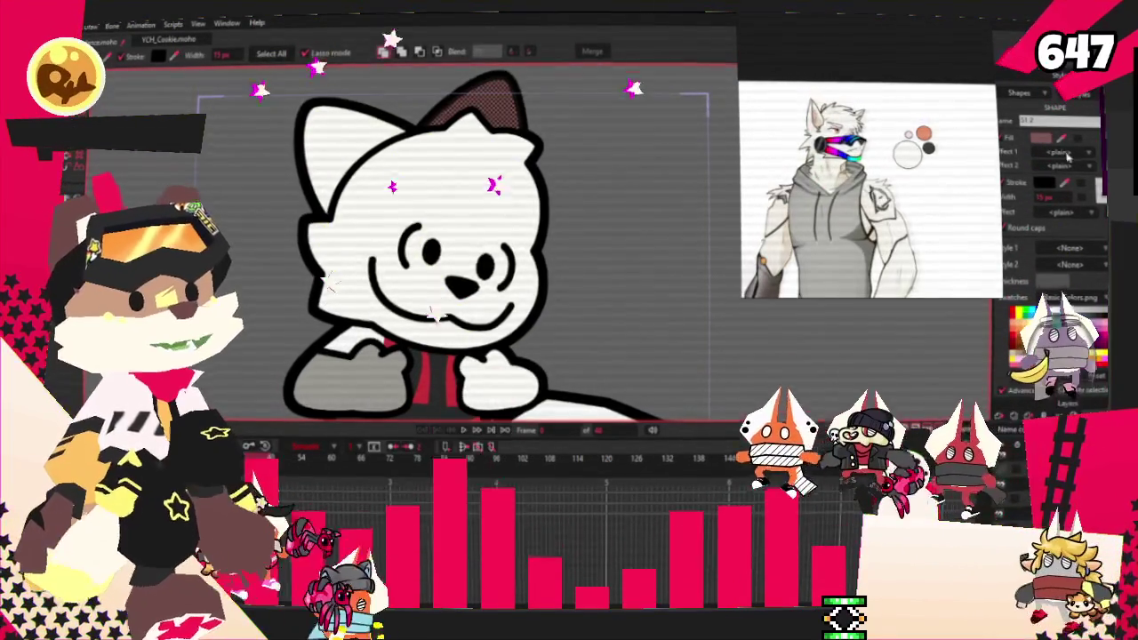
pyautogui.scroll(-1, 579, 206)
pyautogui.hotkey('ctrl', 'd')
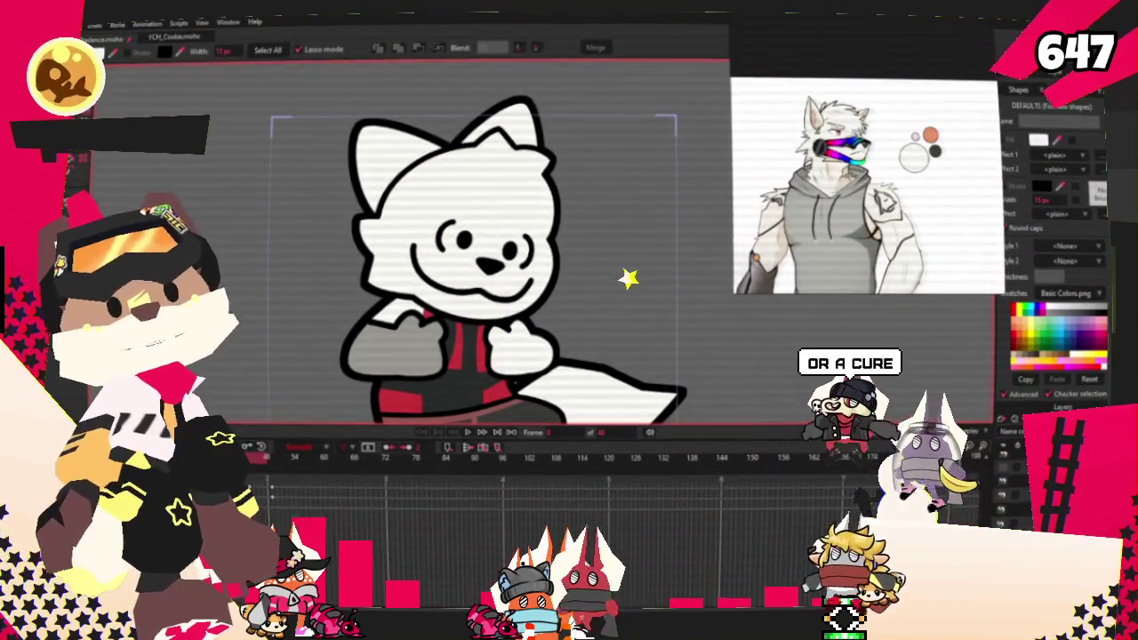
pyautogui.scroll(3, 622, 206)
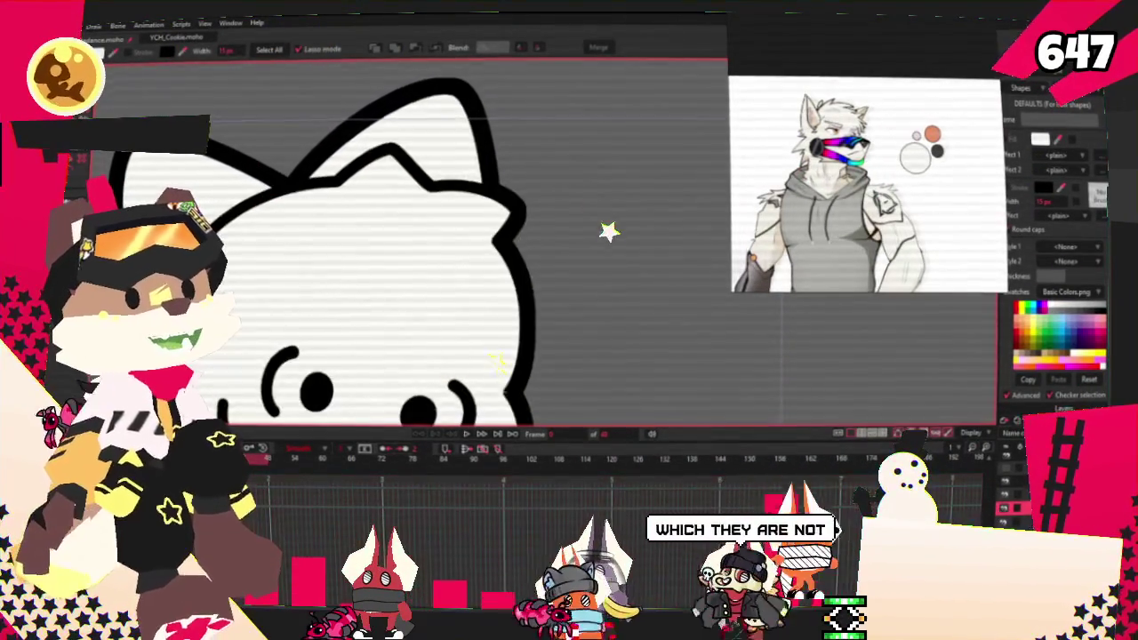
# Step: Add a sharp spike to the head outline and move points to shape it
pyautogui.press('a')
pyautogui.scroll(5, 441, 216)
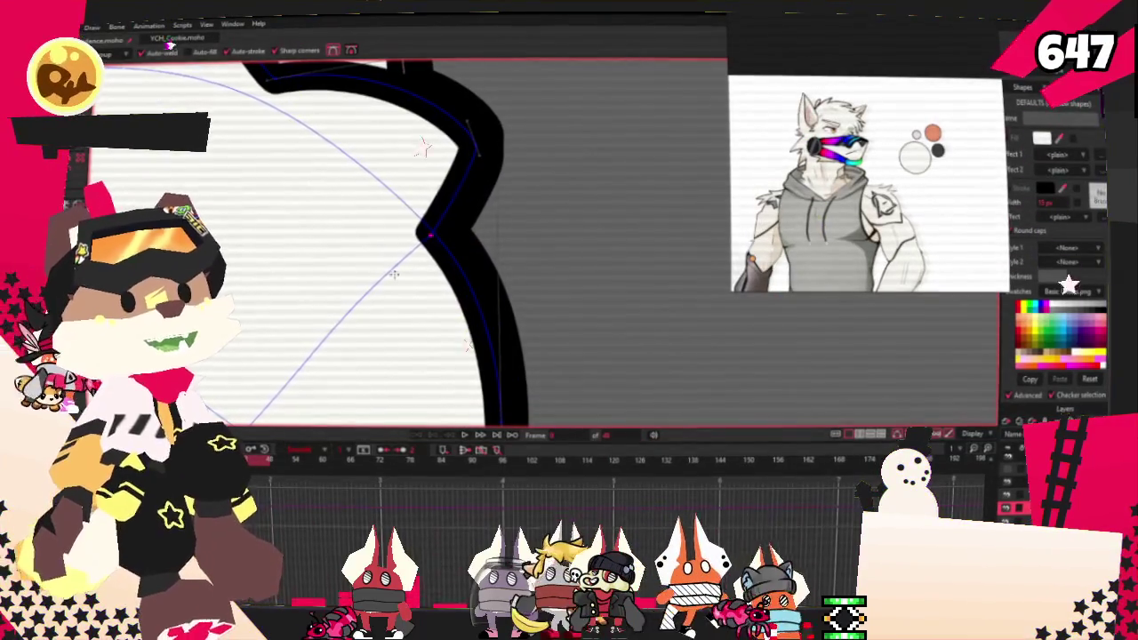
pyautogui.moveTo(492, 302); pyautogui.dragTo(528, 271)
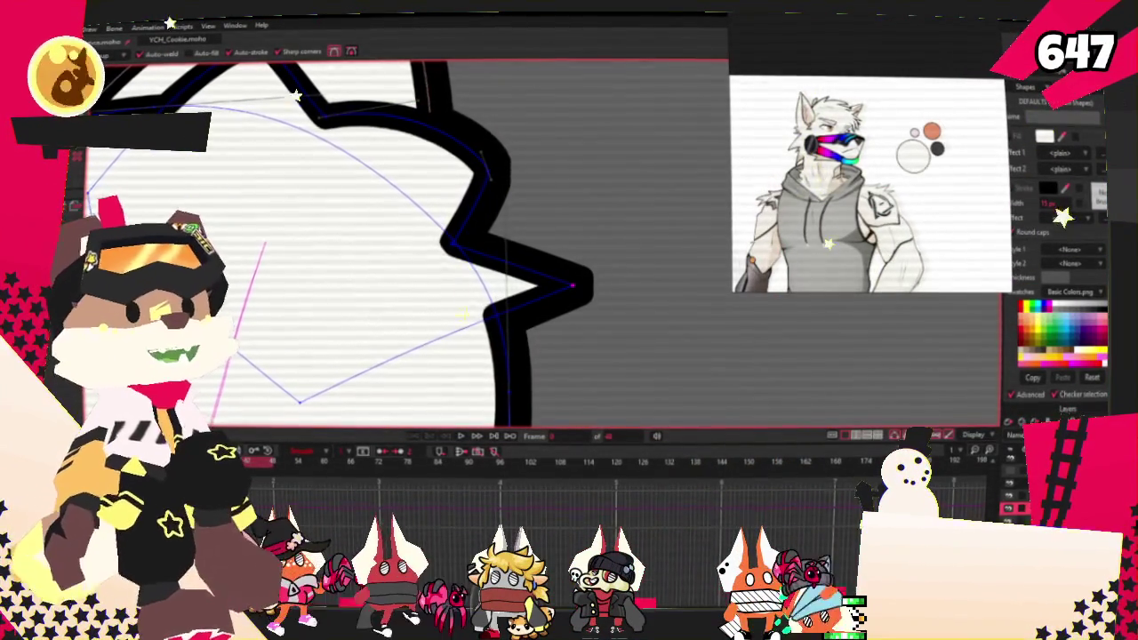
pyautogui.press('g')
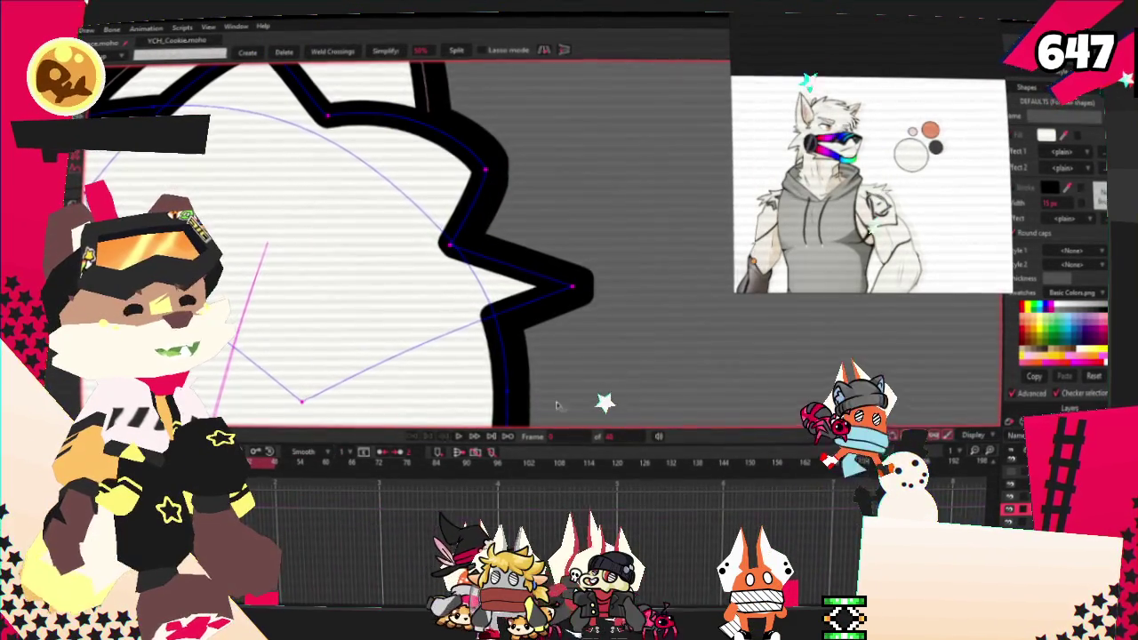
pyautogui.moveTo(604, 400); pyautogui.dragTo(851, 496)
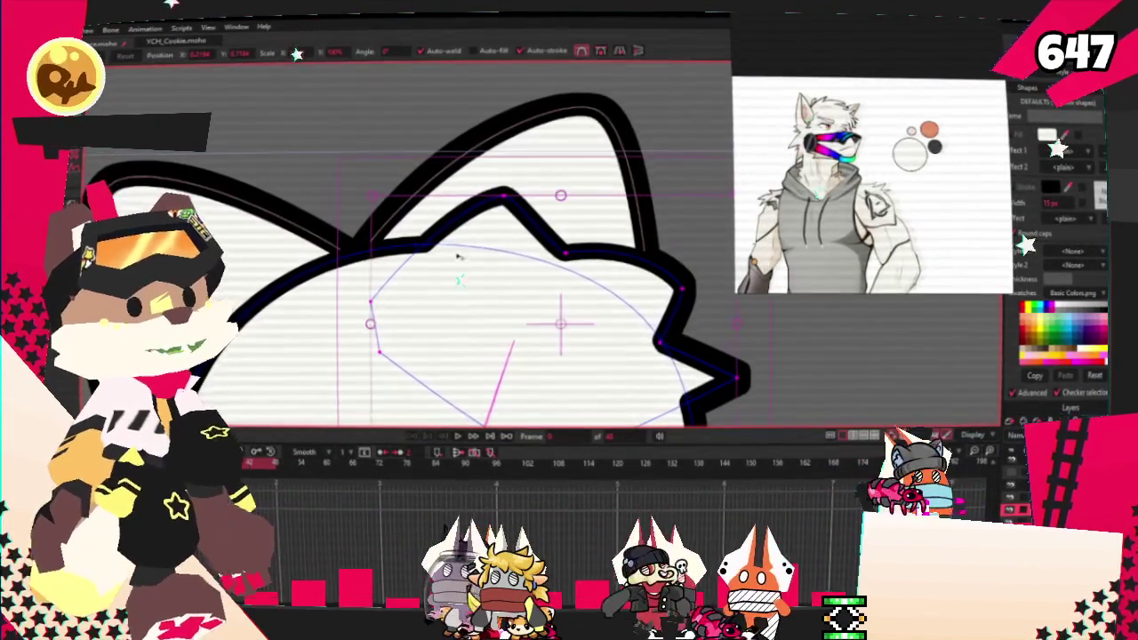
pyautogui.scroll(1, 446, 250)
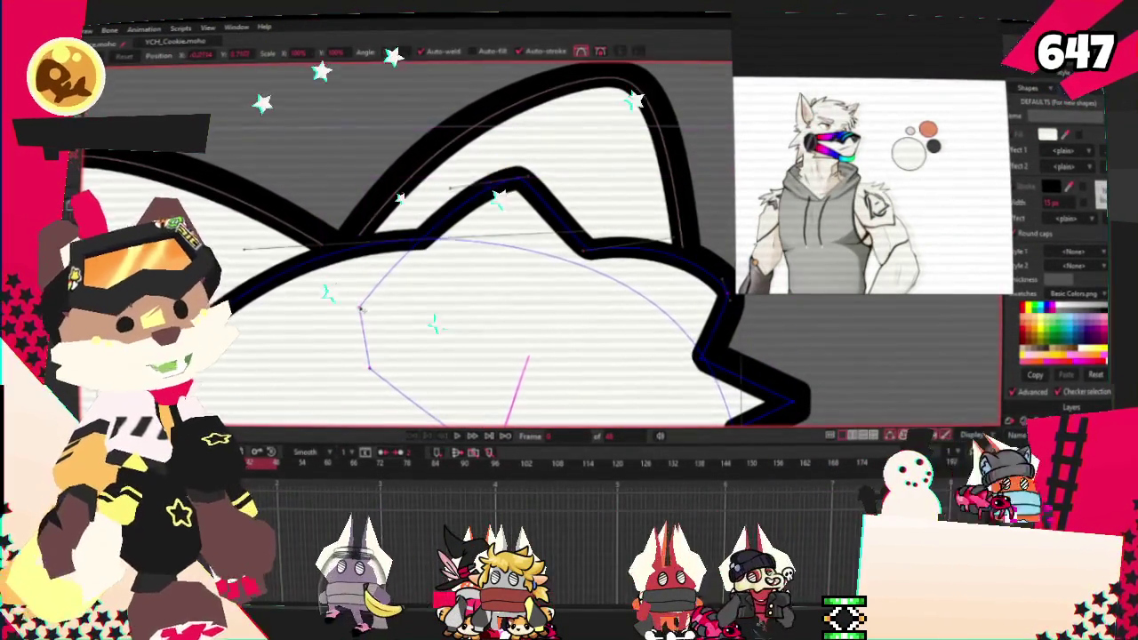
pyautogui.moveTo(343, 201); pyautogui.dragTo(468, 263)
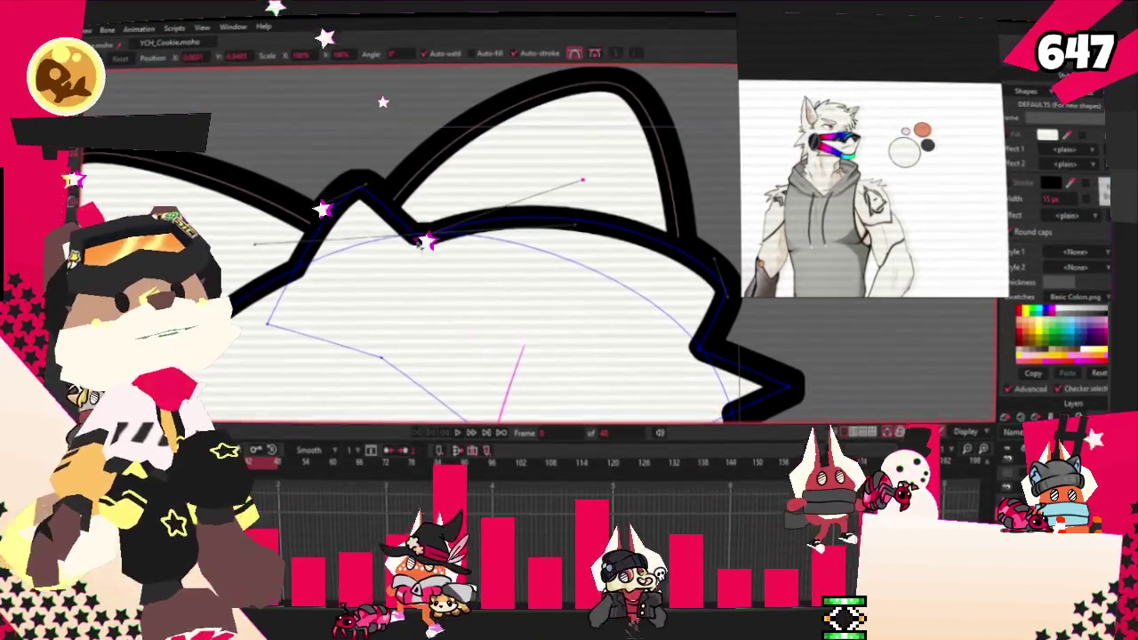
pyautogui.scroll(-3, 667, 288)
pyautogui.scroll(3, 561, 248)
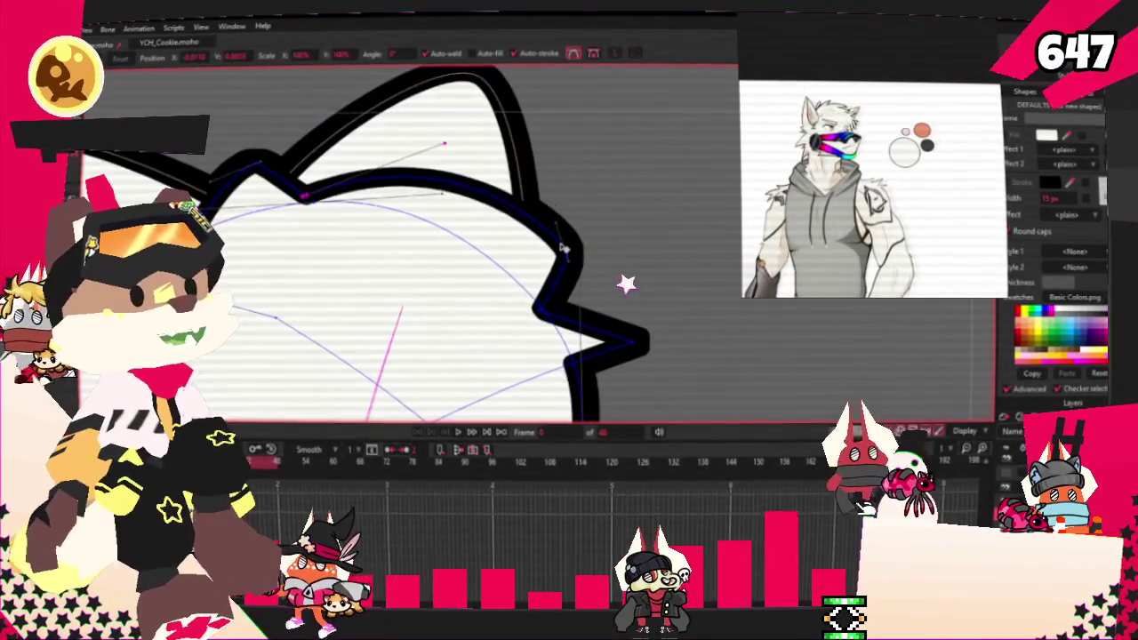
pyautogui.moveTo(487, 204); pyautogui.dragTo(465, 232)
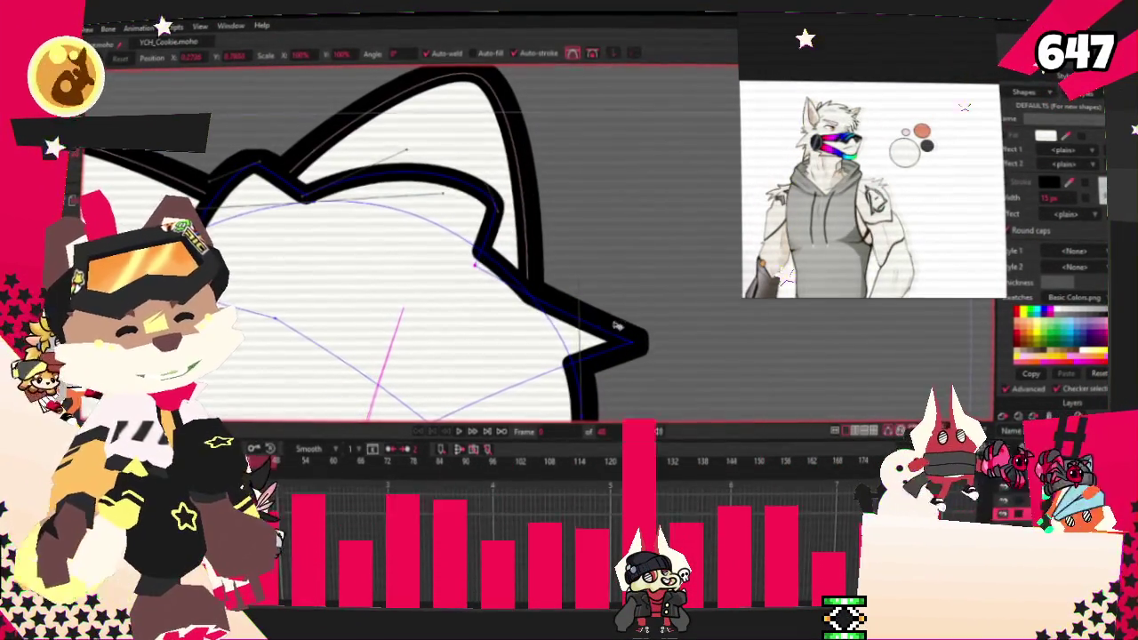
pyautogui.scroll(-3, 593, 322)
pyautogui.scroll(3, 593, 322)
# Step: Refine the spike points' curvature and positions on the head outline
pyautogui.press('c')
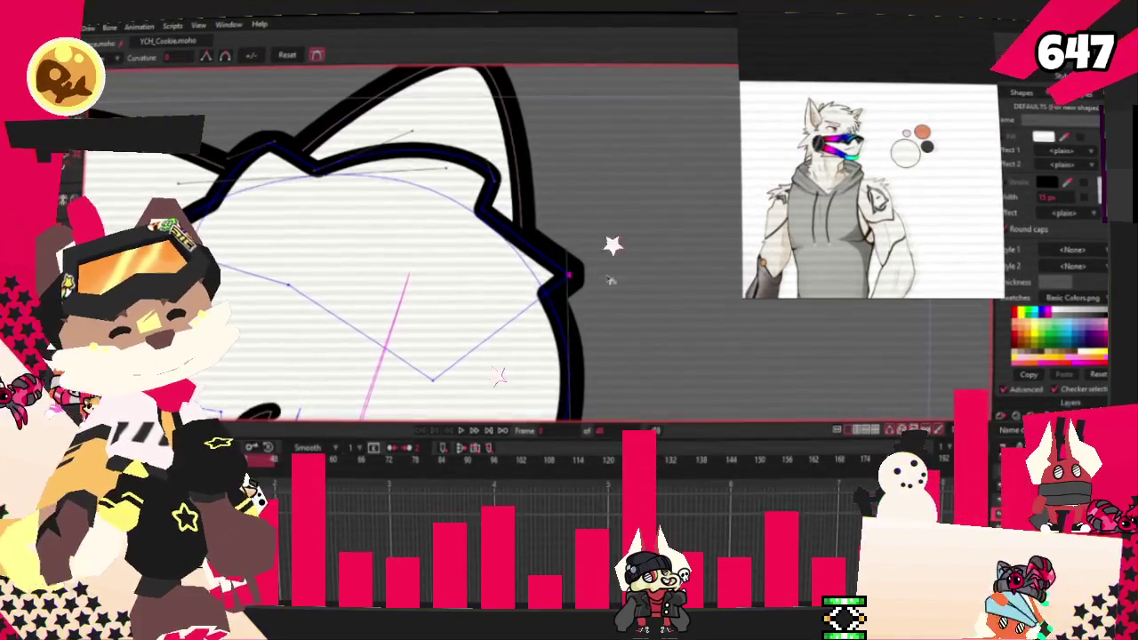
pyautogui.scroll(-3, 579, 237)
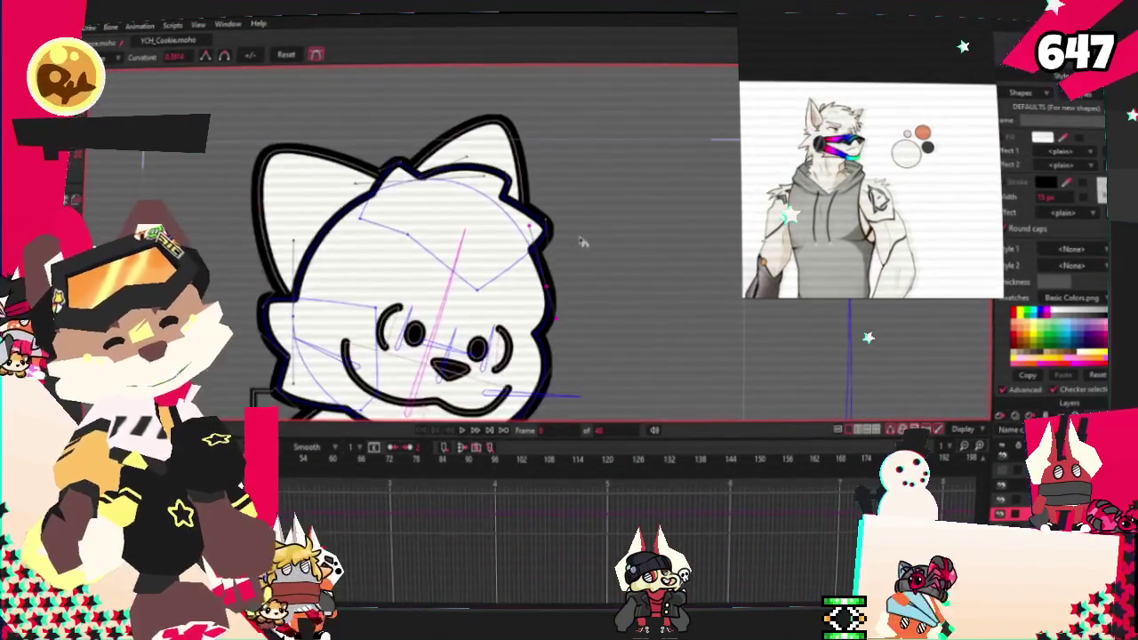
pyautogui.scroll(2, 578, 237)
pyautogui.scroll(-2, 547, 210)
pyautogui.press('a')
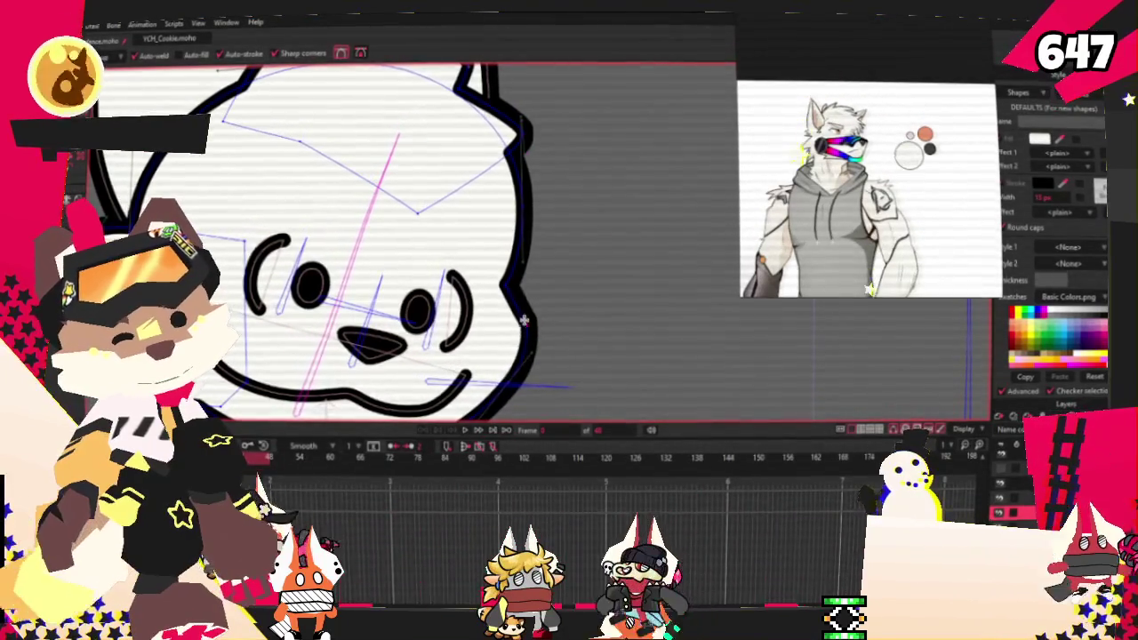
pyautogui.scroll(-3, 356, 240)
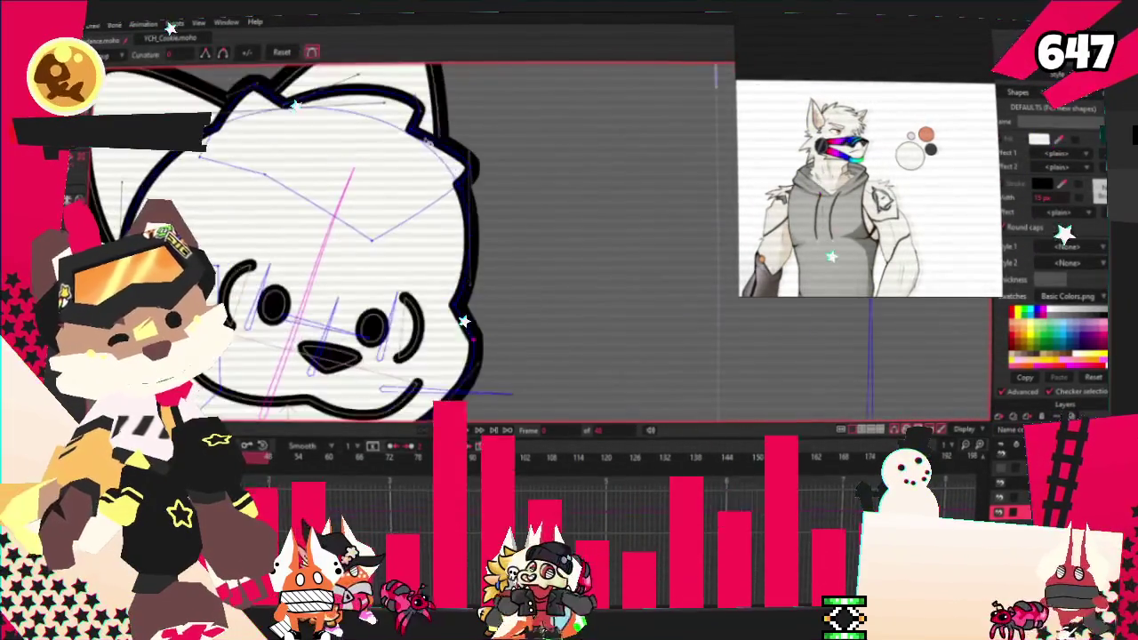
pyautogui.press('c')
pyautogui.scroll(3, 355, 240)
pyautogui.press('t')
pyautogui.scroll(2, 493, 202)
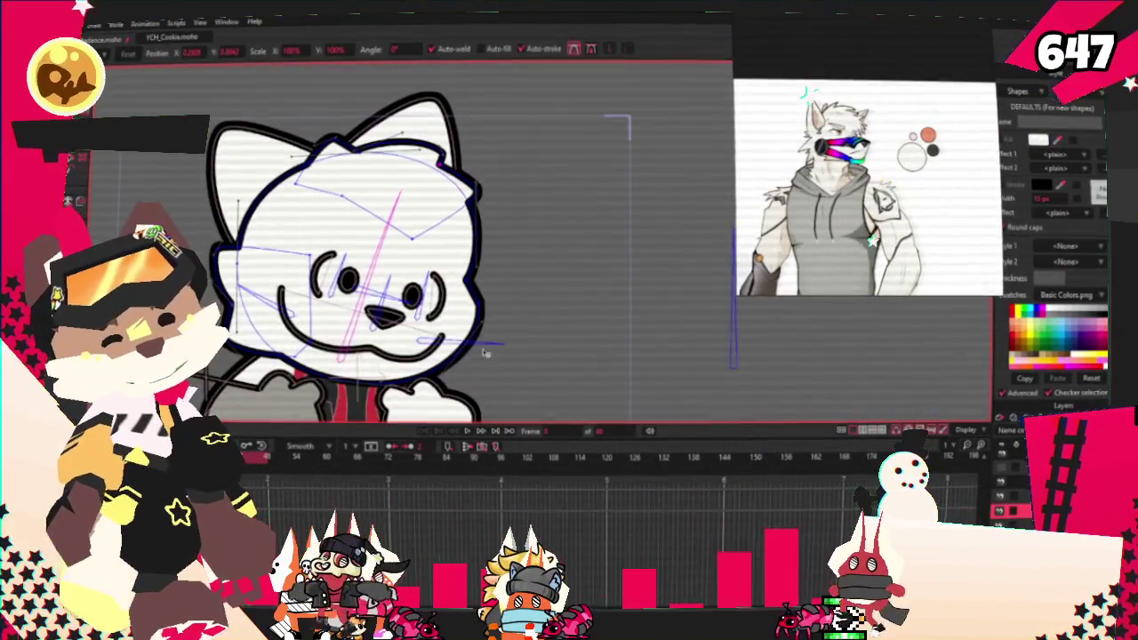
pyautogui.scroll(-2, 445, 329)
pyautogui.scroll(-2, 444, 329)
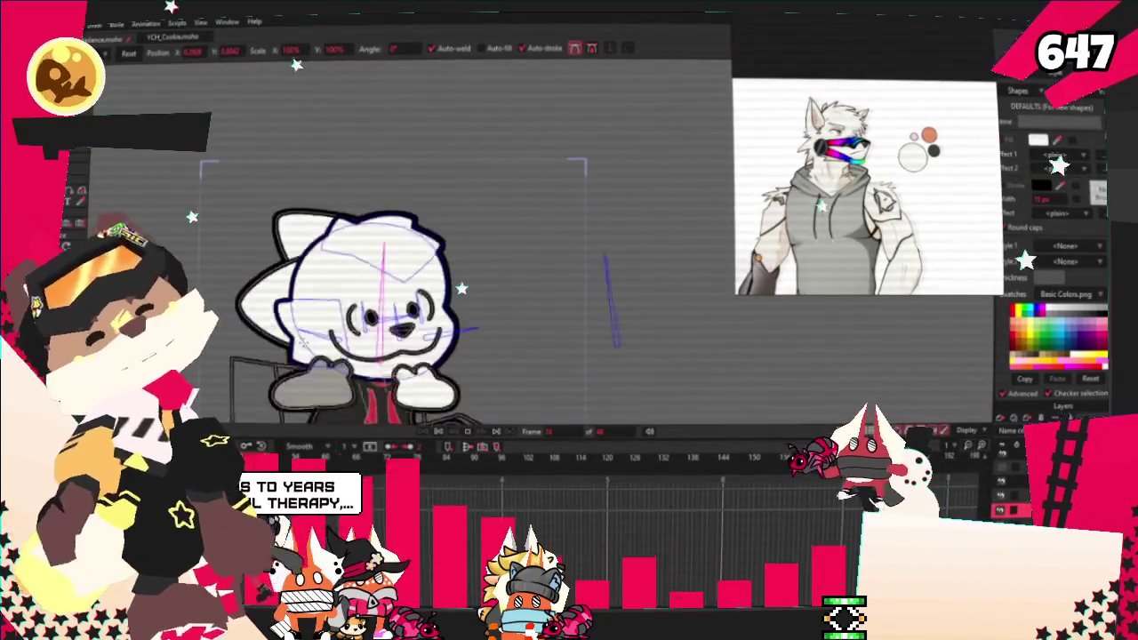
pyautogui.scroll(-1, 451, 263)
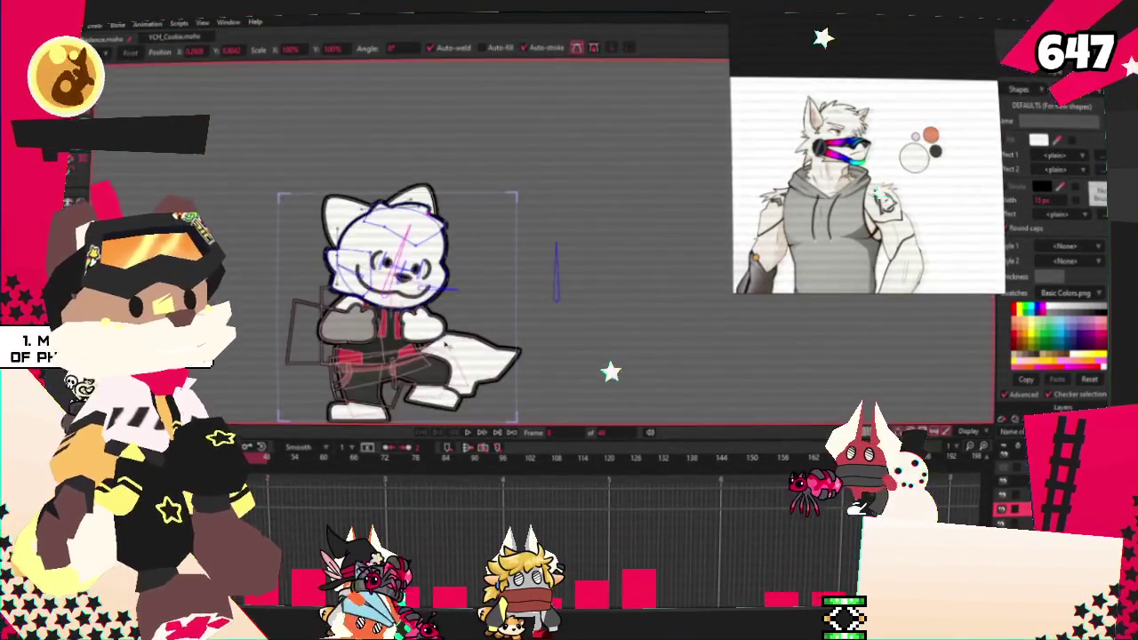
pyautogui.scroll(3, 373, 267)
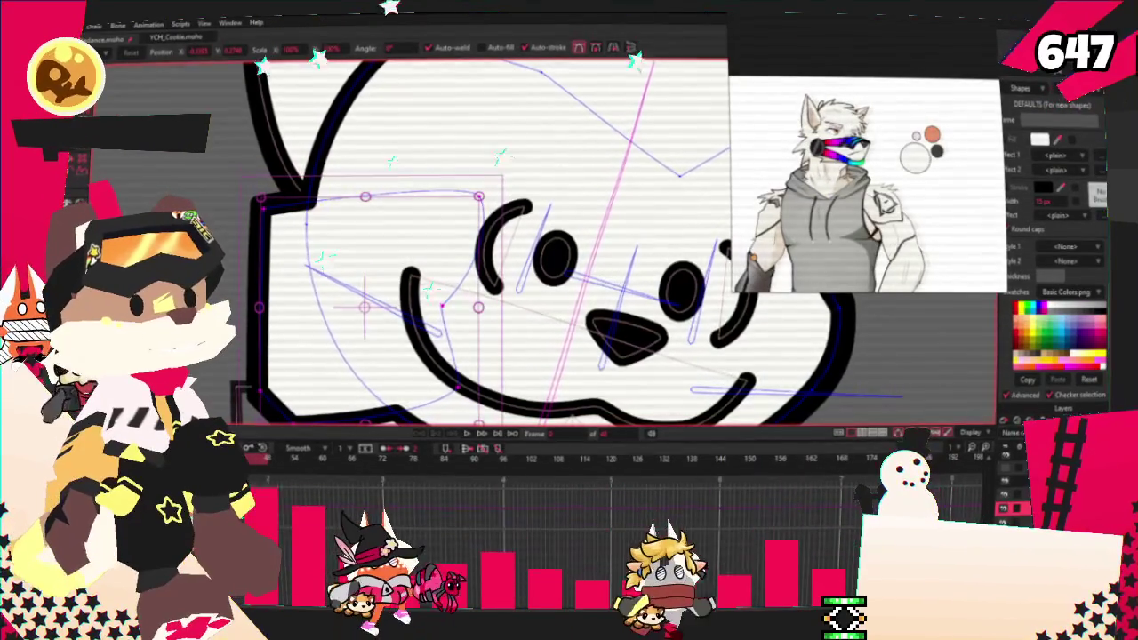
# Step: Undo the last change and adjust curvature of the lower-left face outline points
pyautogui.hotkey('ctrl', 'z')
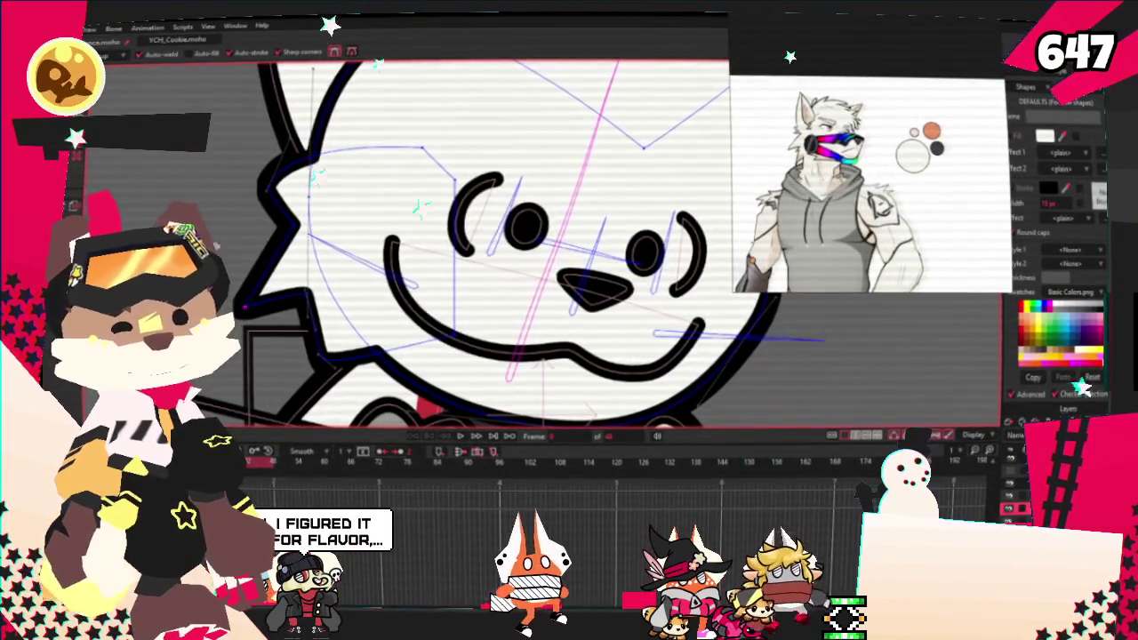
pyautogui.scroll(2, 612, 255)
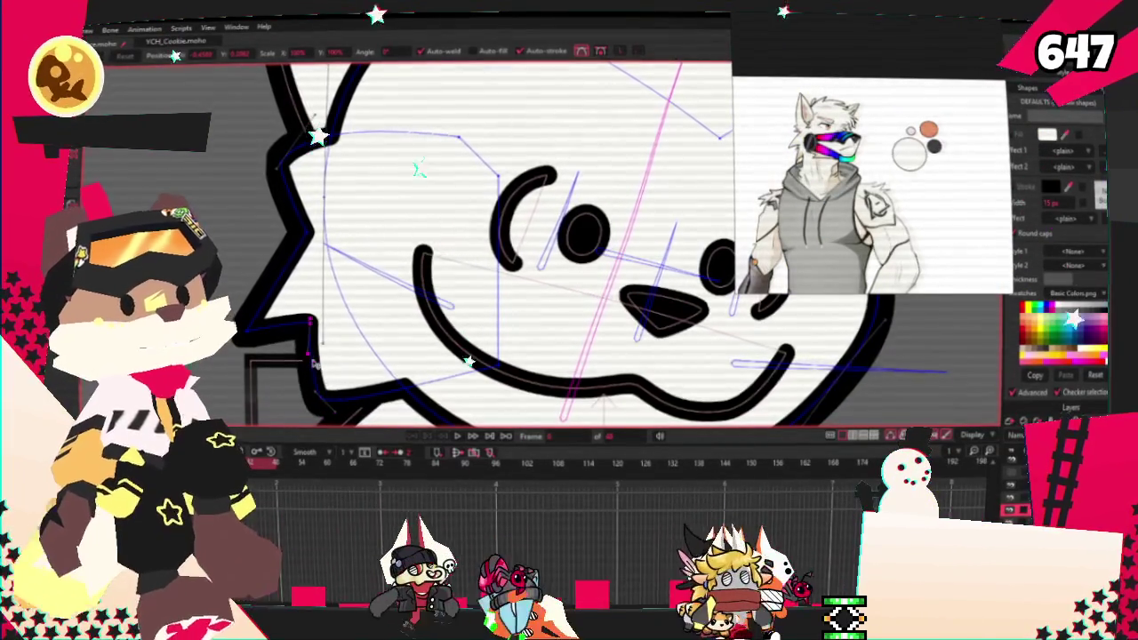
pyautogui.press('c')
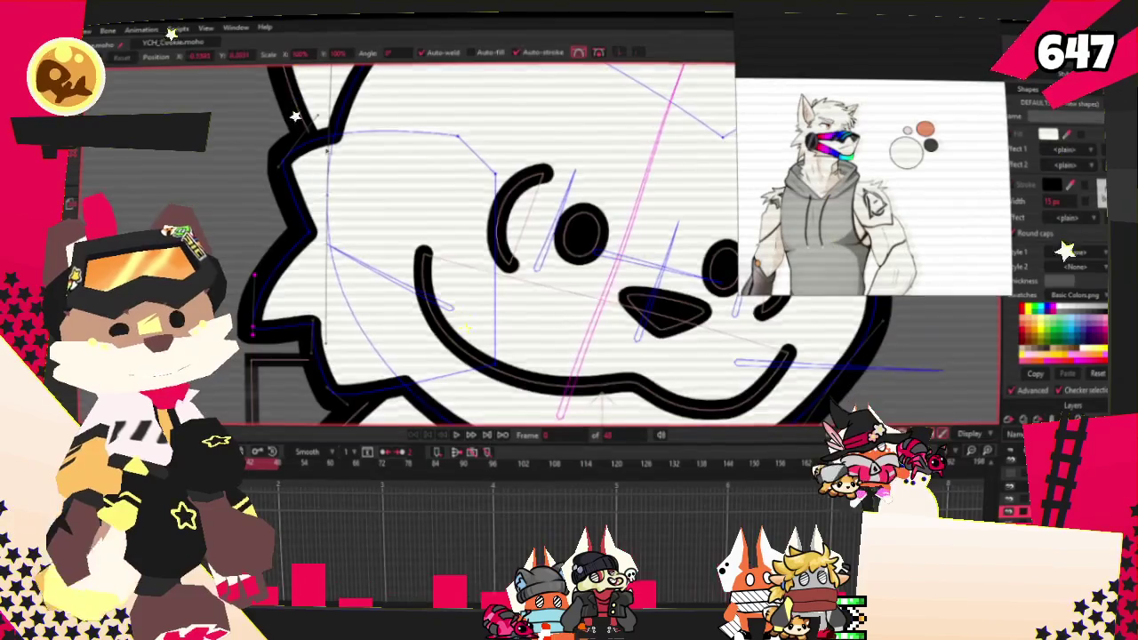
pyautogui.scroll(-1, 282, 184)
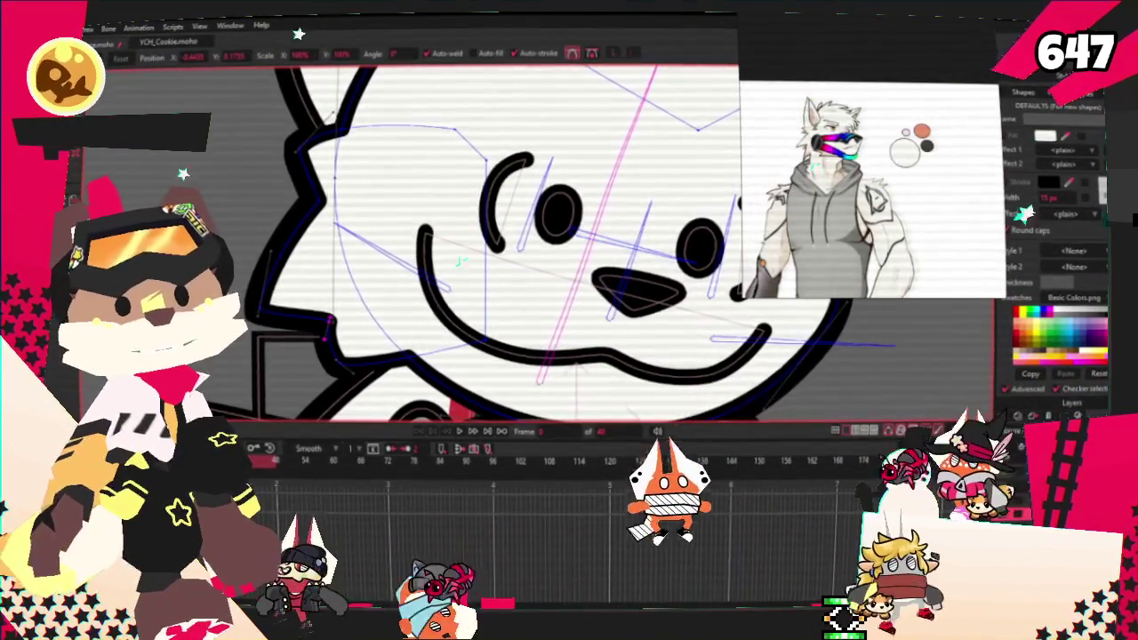
pyautogui.scroll(-5, 426, 293)
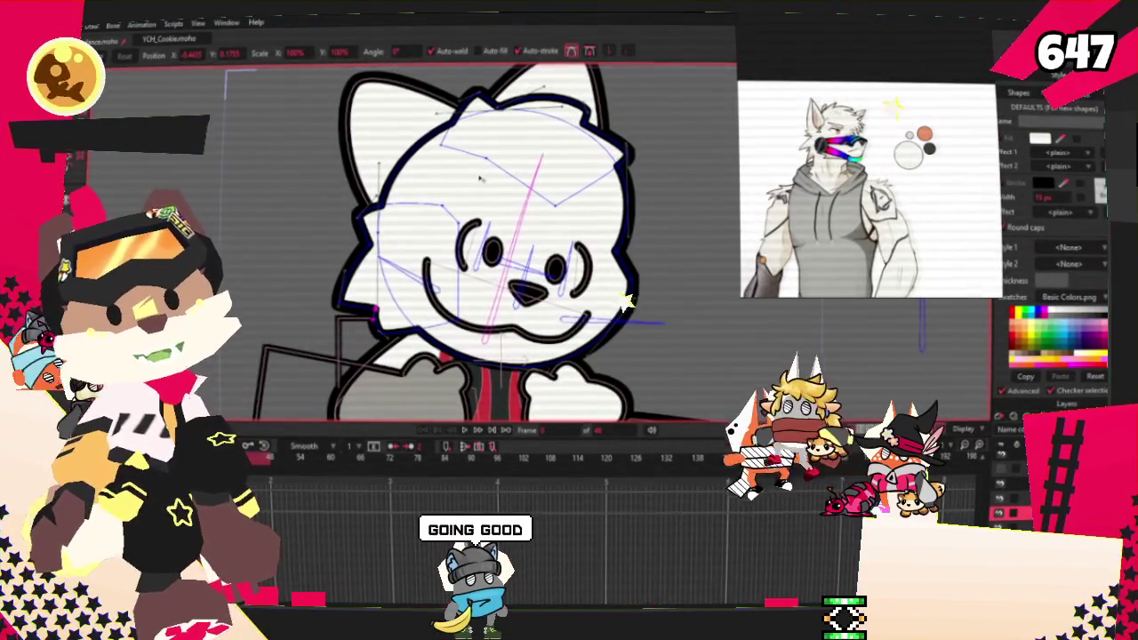
pyautogui.scroll(-3, 480, 180)
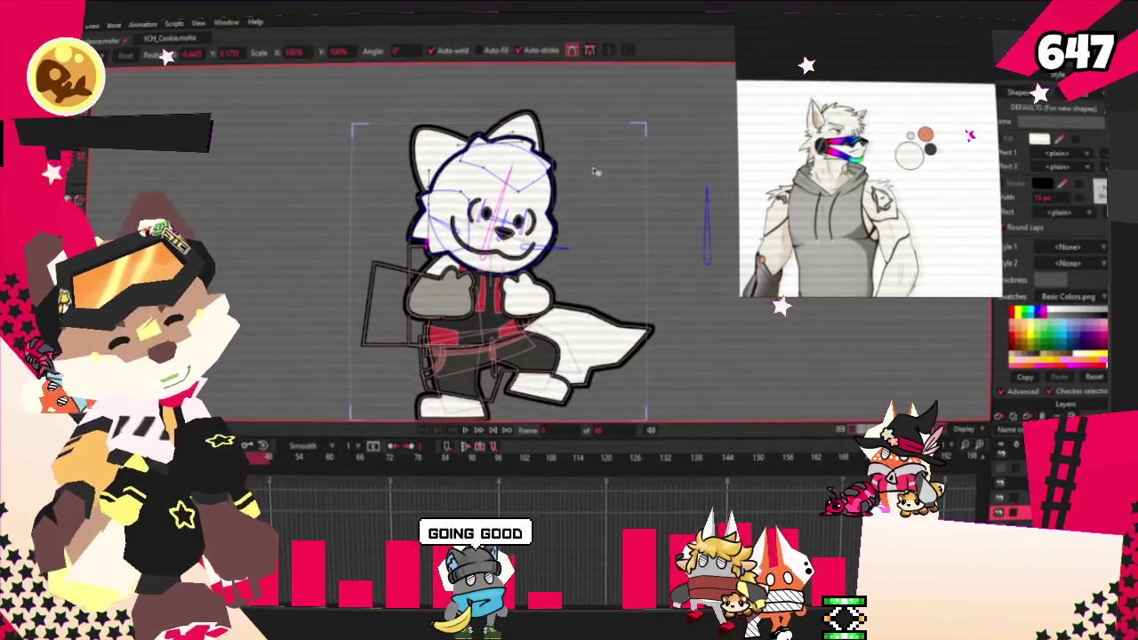
pyautogui.scroll(2, 595, 172)
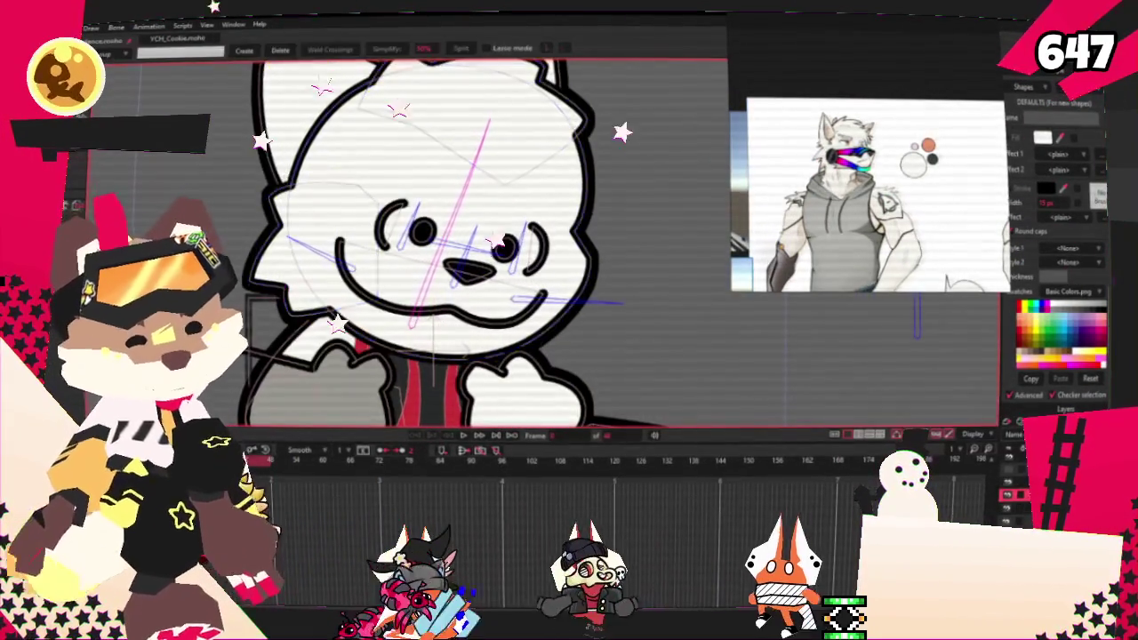
# Step: Draw a stray rectangle beside the mouth, then undo it
pyautogui.press('g')
pyautogui.scroll(2, 620, 329)
pyautogui.press('e')
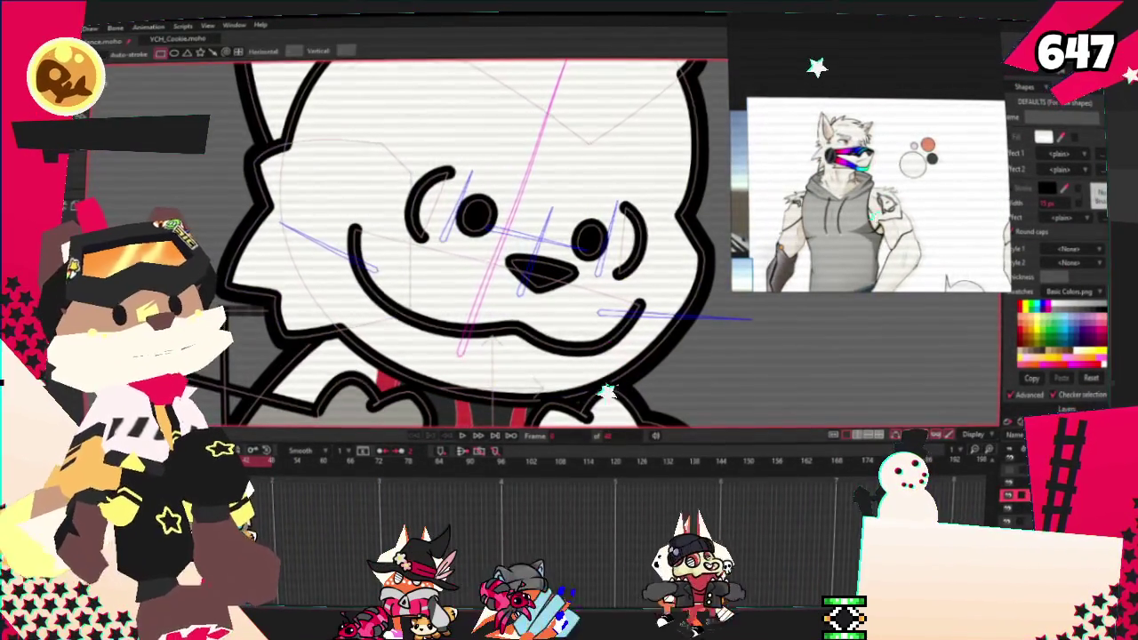
pyautogui.scroll(2, 294, 178)
pyautogui.moveTo(280, 173); pyautogui.dragTo(393, 324)
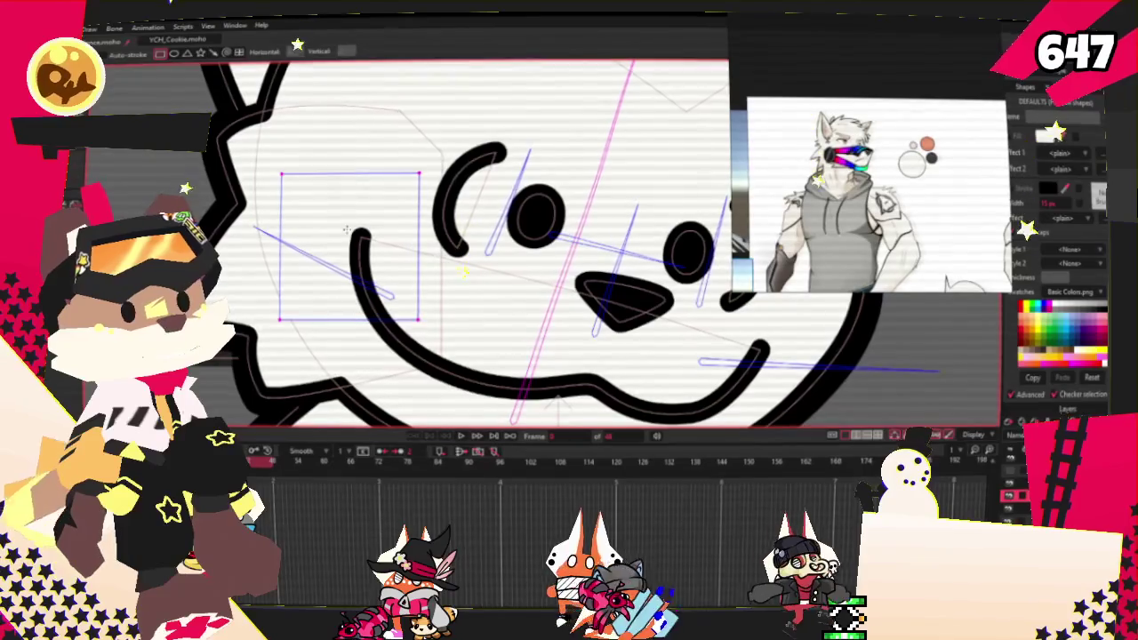
pyautogui.hotkey('ctrl', 'z')
# Step: Draw the black rectangle across the nose and mouth and select it
pyautogui.press('u')
pyautogui.scroll(-2, 489, 249)
pyautogui.scroll(2, 489, 249)
pyautogui.moveTo(381, 247); pyautogui.dragTo(676, 338)
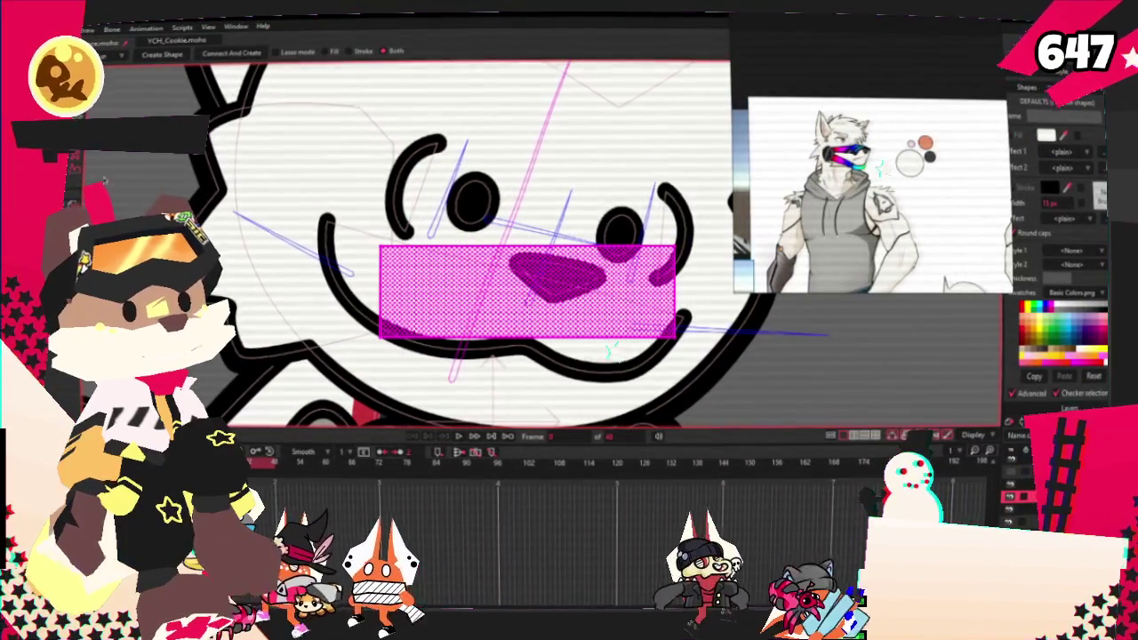
pyautogui.press('q')
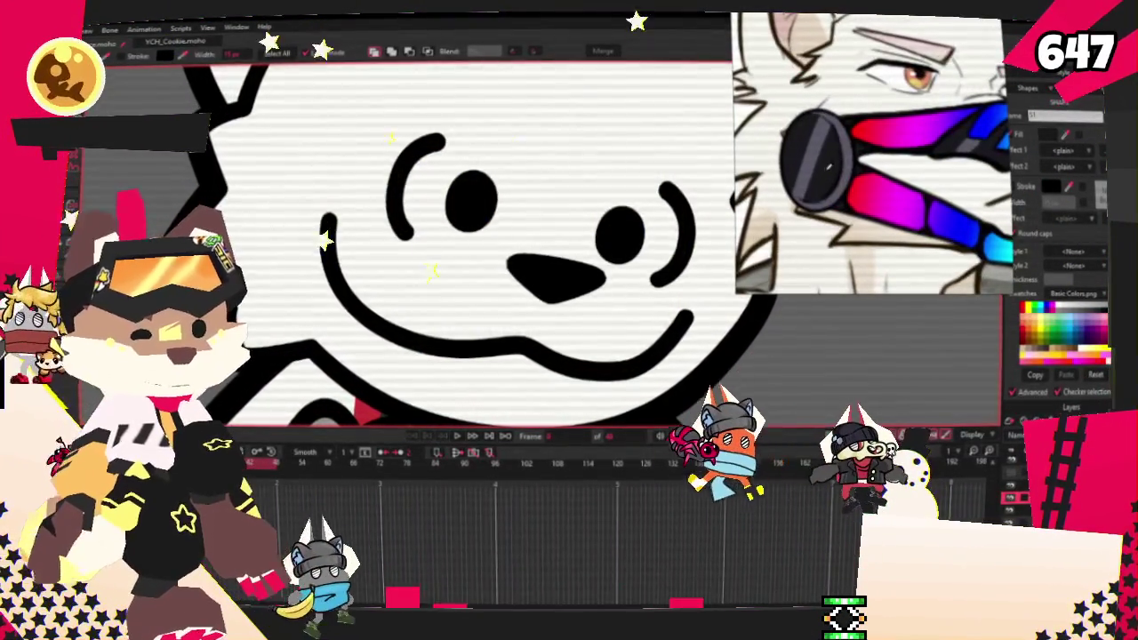
pyautogui.moveTo(375, 240); pyautogui.dragTo(685, 345)
pyautogui.scroll(-3, 615, 252)
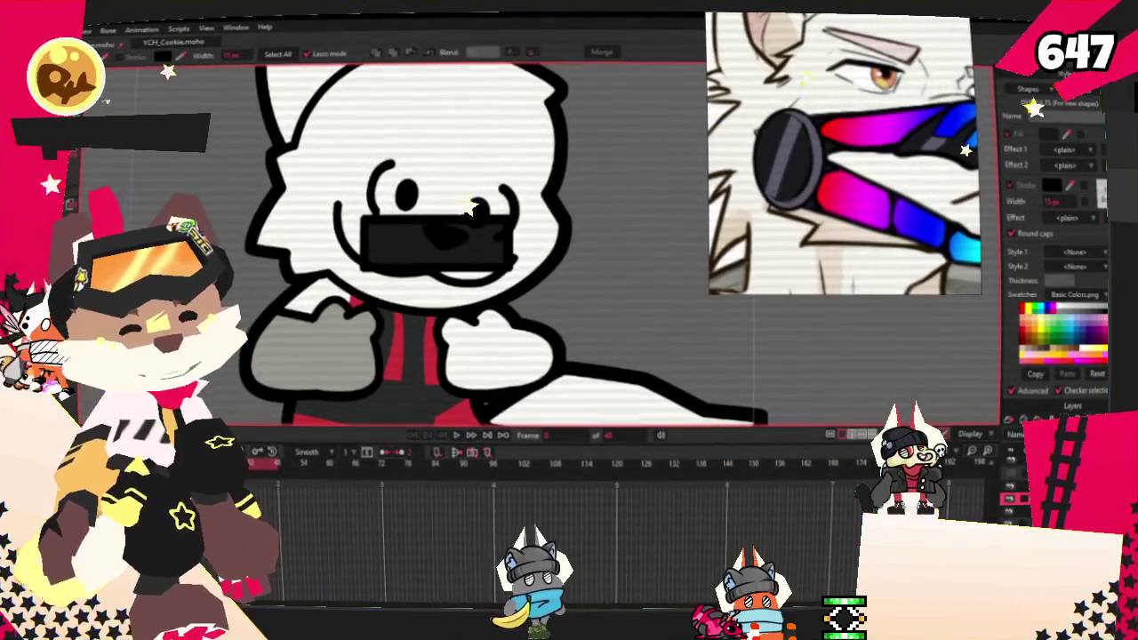
pyautogui.press('t')
pyautogui.scroll(3, 540, 227)
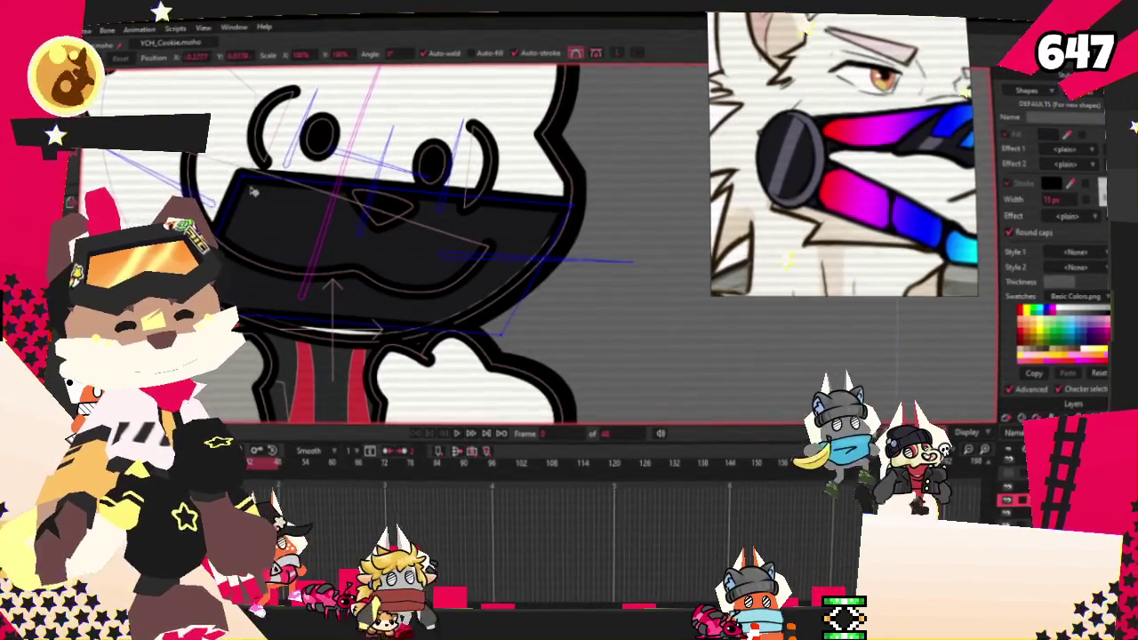
# Step: Pull the mask's left corner points up and to the left
pyautogui.moveTo(254, 189); pyautogui.dragTo(242, 166)
pyautogui.press('a')
pyautogui.scroll(-1, 242, 165)
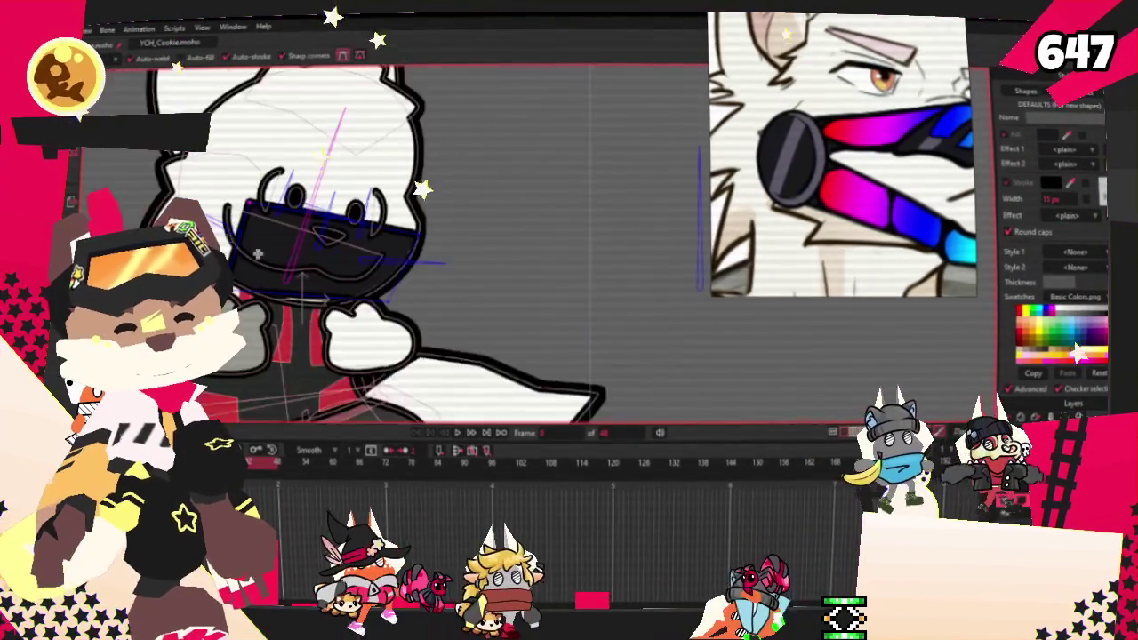
pyautogui.moveTo(240, 219); pyautogui.dragTo(227, 163)
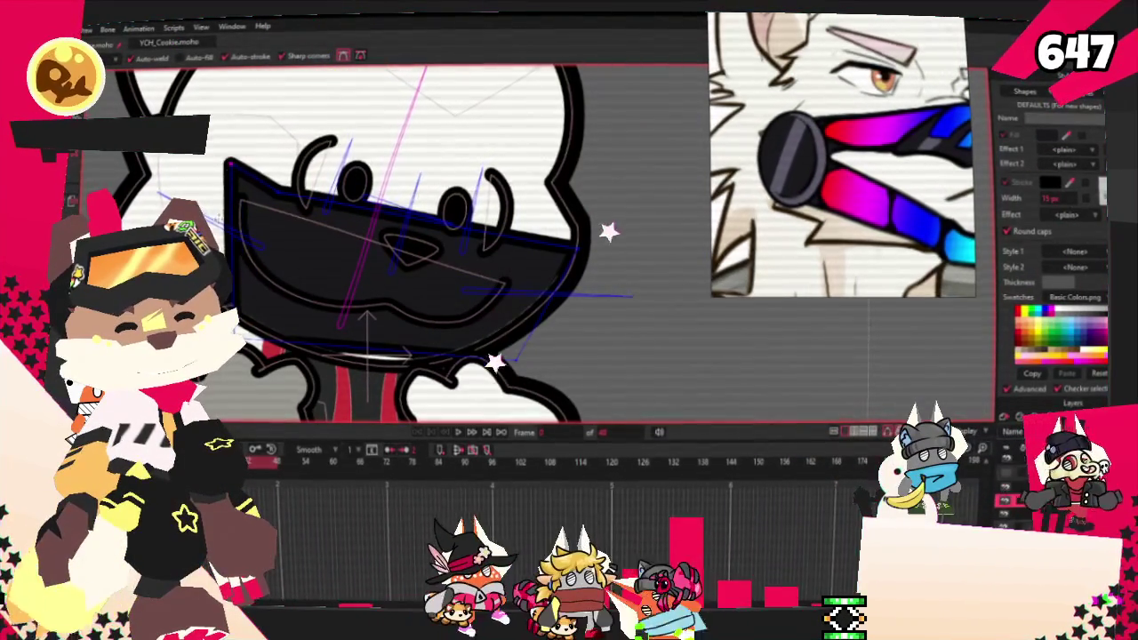
pyautogui.press('g')
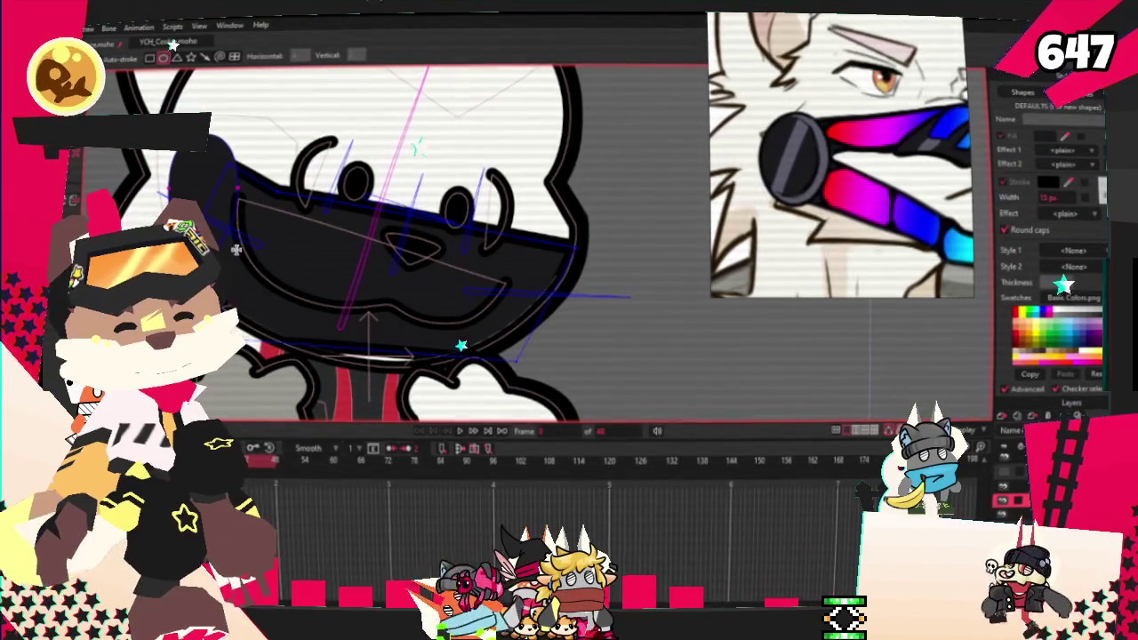
pyautogui.press('q')
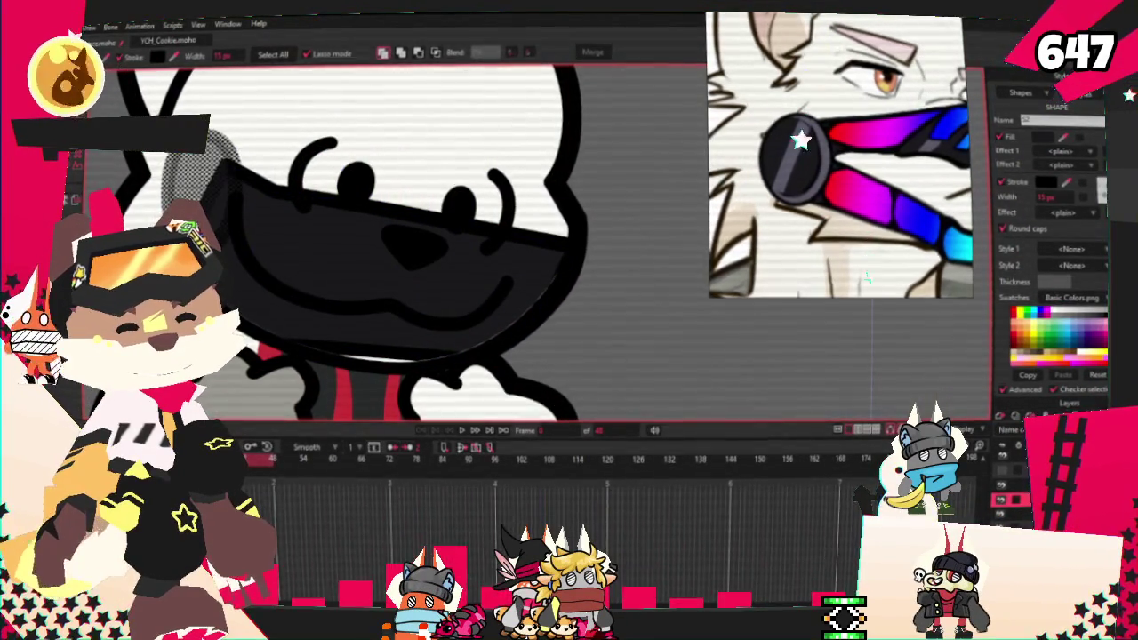
# Step: Raise the mask's bottom edge points so more red shows below
pyautogui.scroll(2, 229, 203)
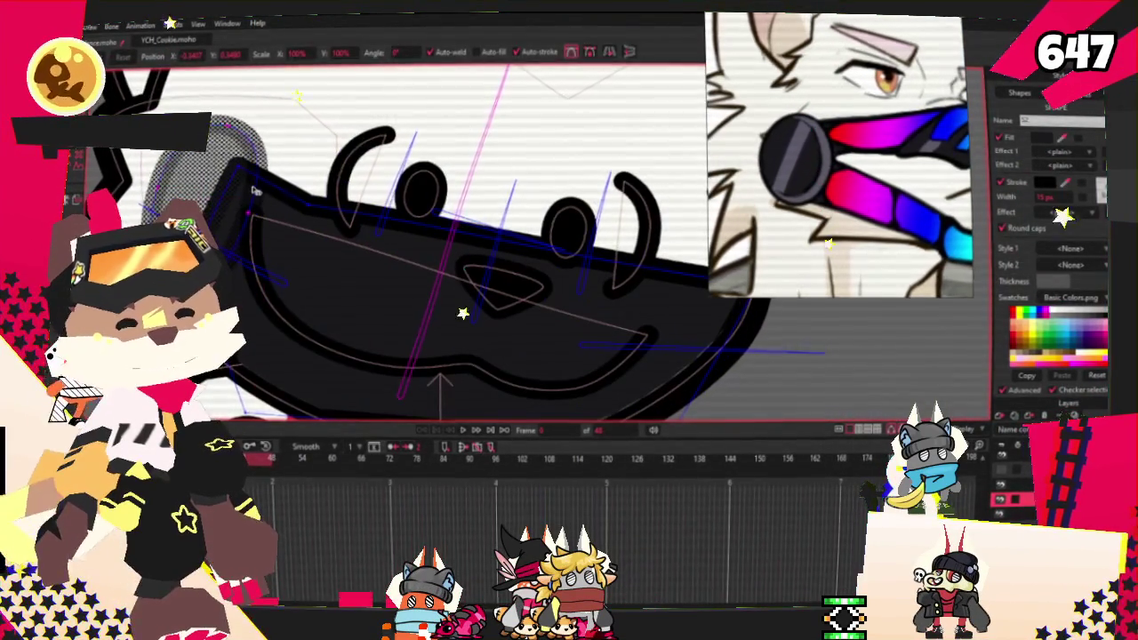
pyautogui.scroll(-2, 233, 200)
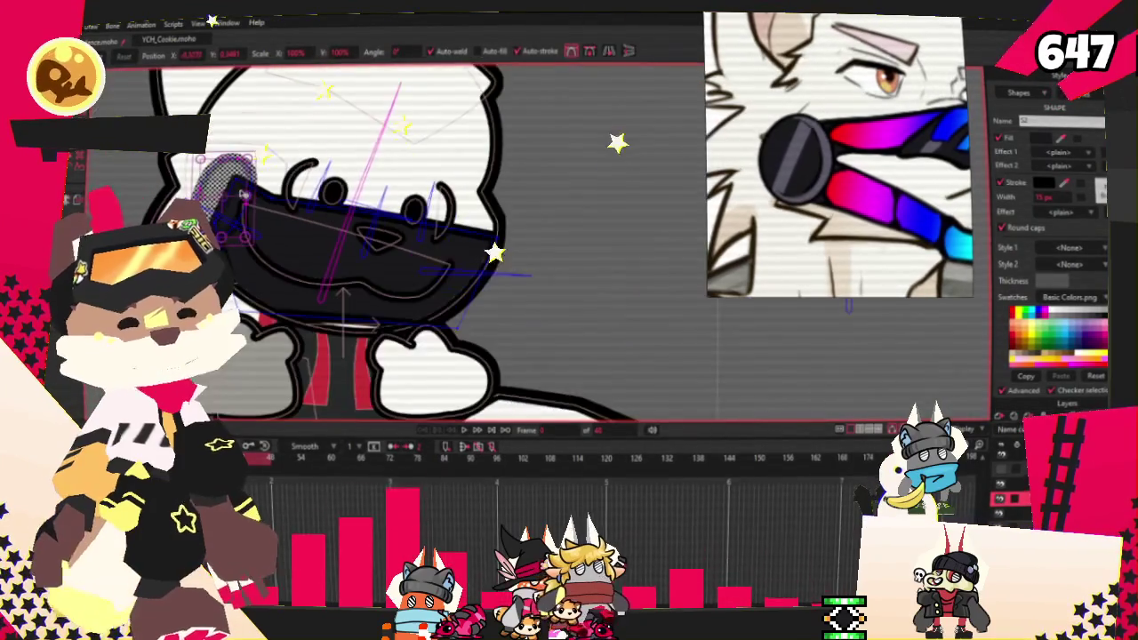
pyautogui.scroll(1, 452, 344)
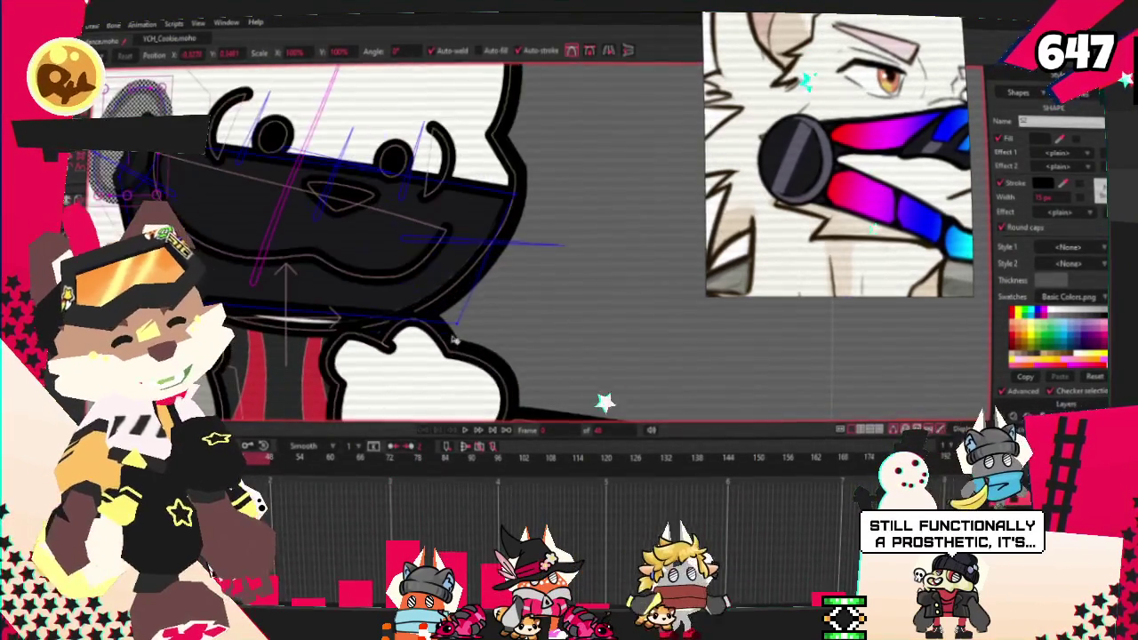
pyautogui.click(426, 258)
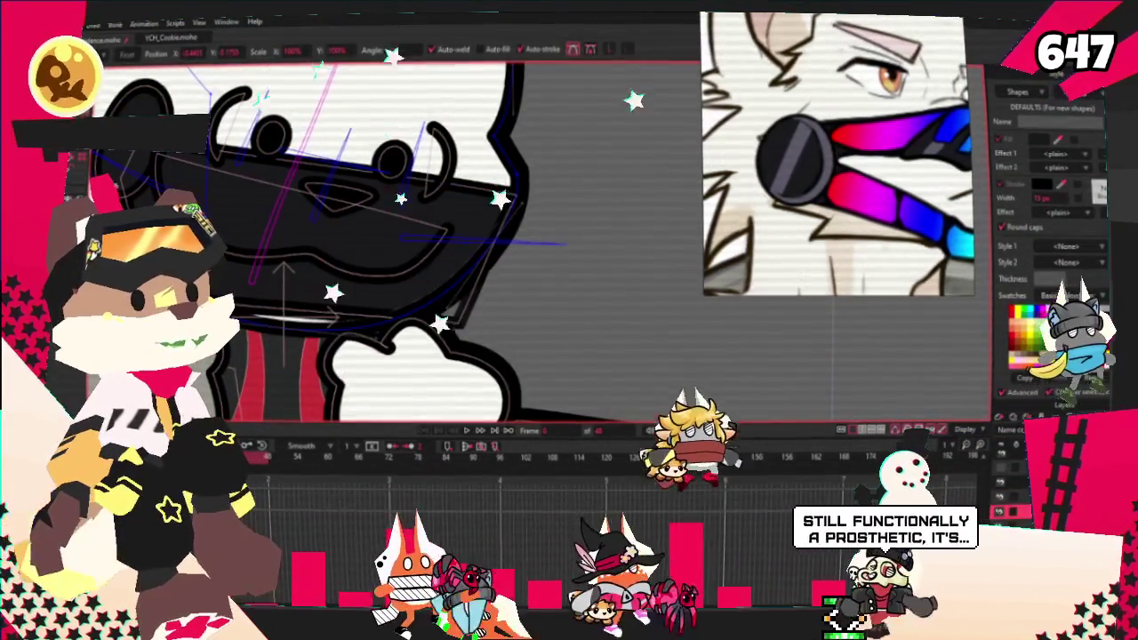
pyautogui.scroll(1, 287, 324)
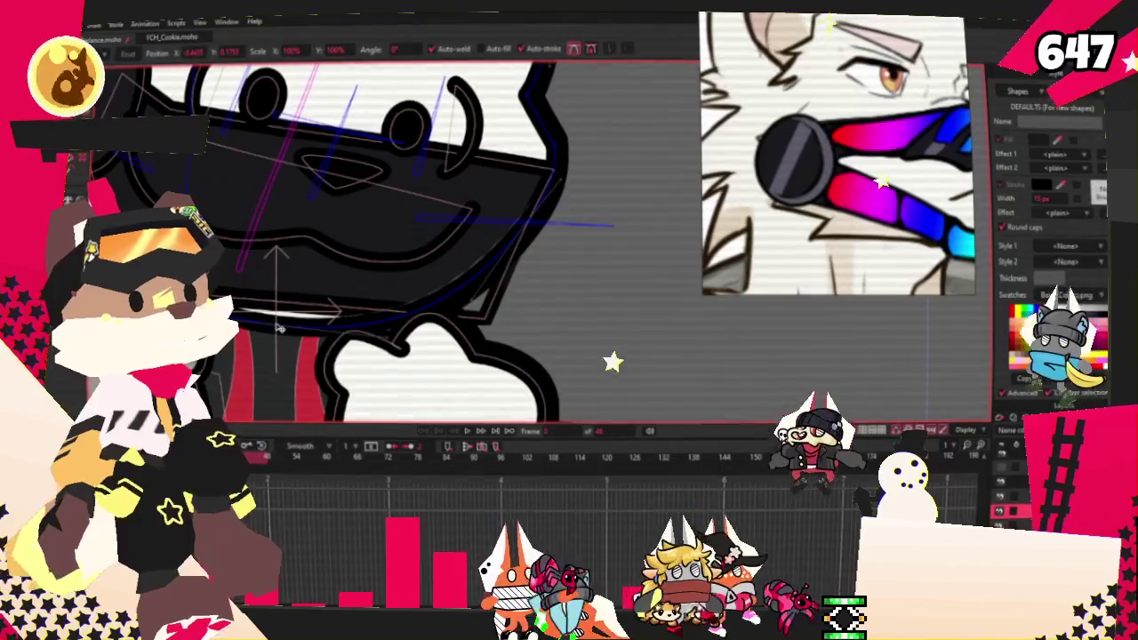
pyautogui.scroll(1, 309, 316)
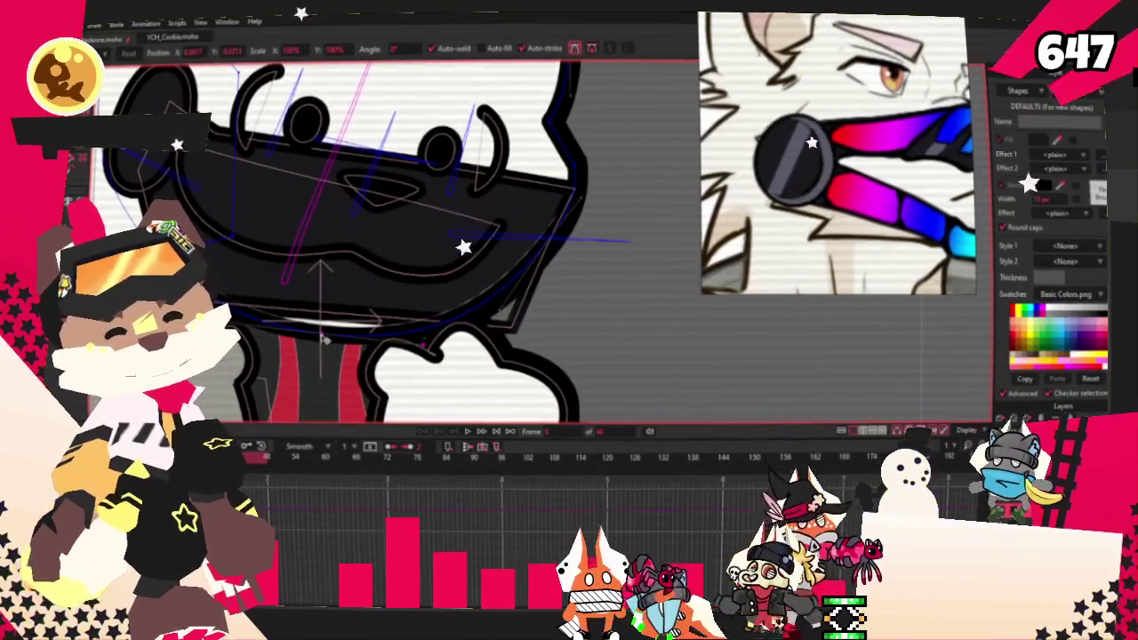
pyautogui.moveTo(318, 342); pyautogui.dragTo(323, 320)
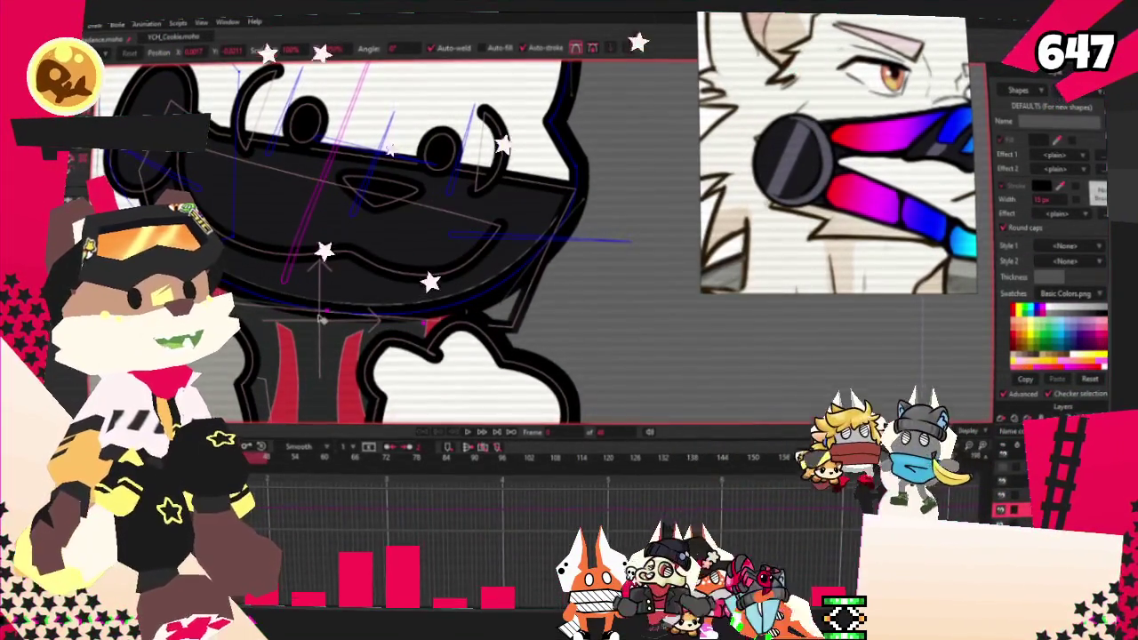
pyautogui.press('a')
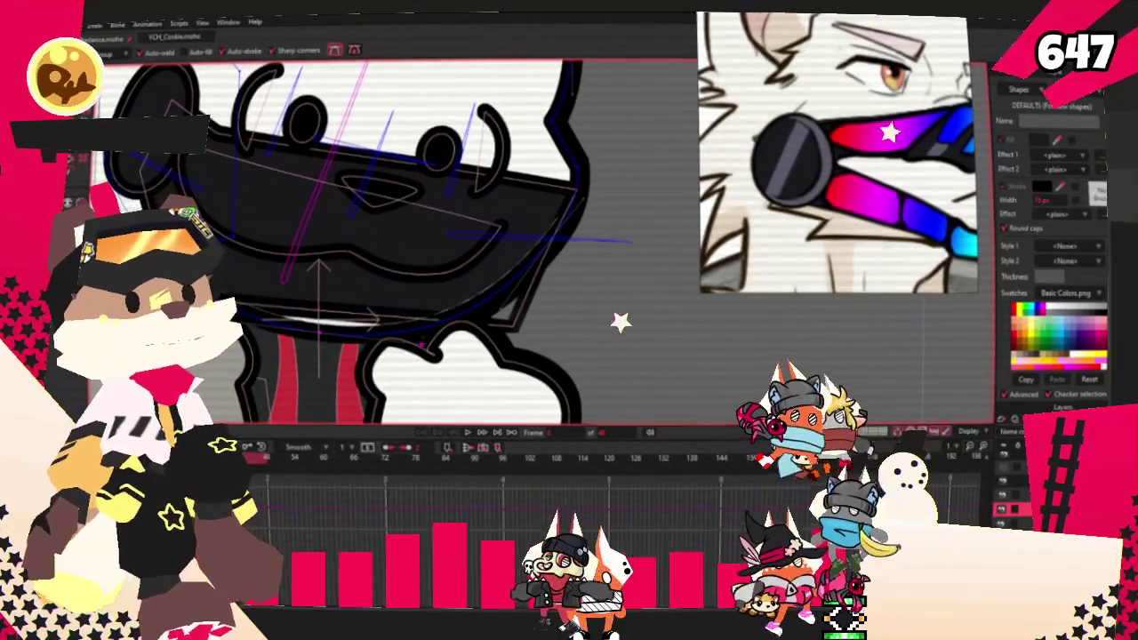
pyautogui.press('t')
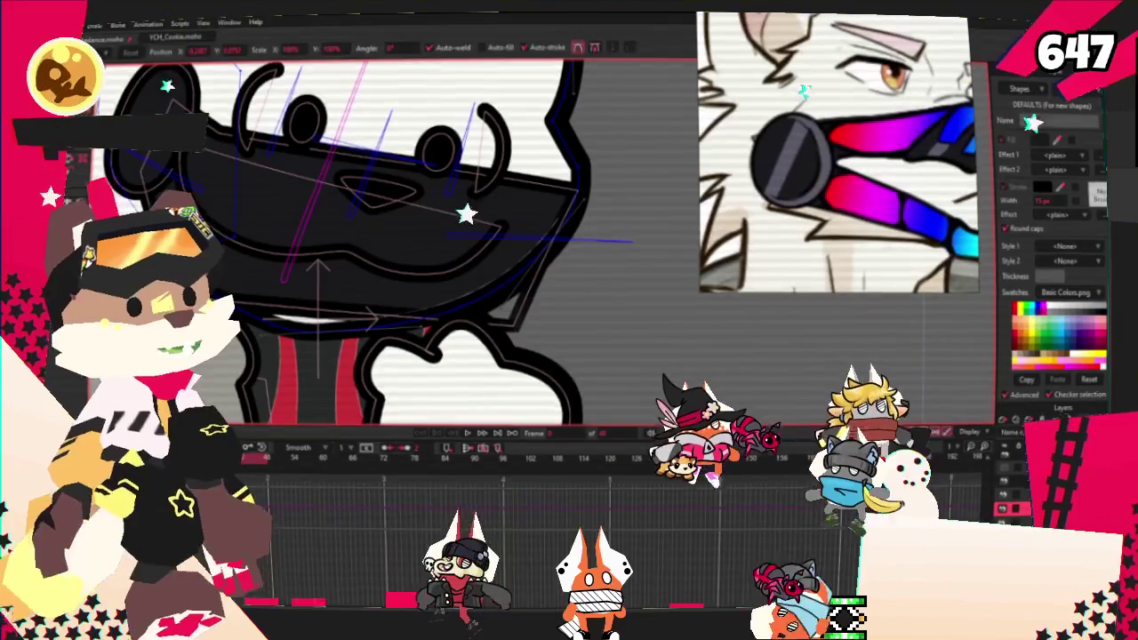
pyautogui.moveTo(322, 343); pyautogui.dragTo(408, 322)
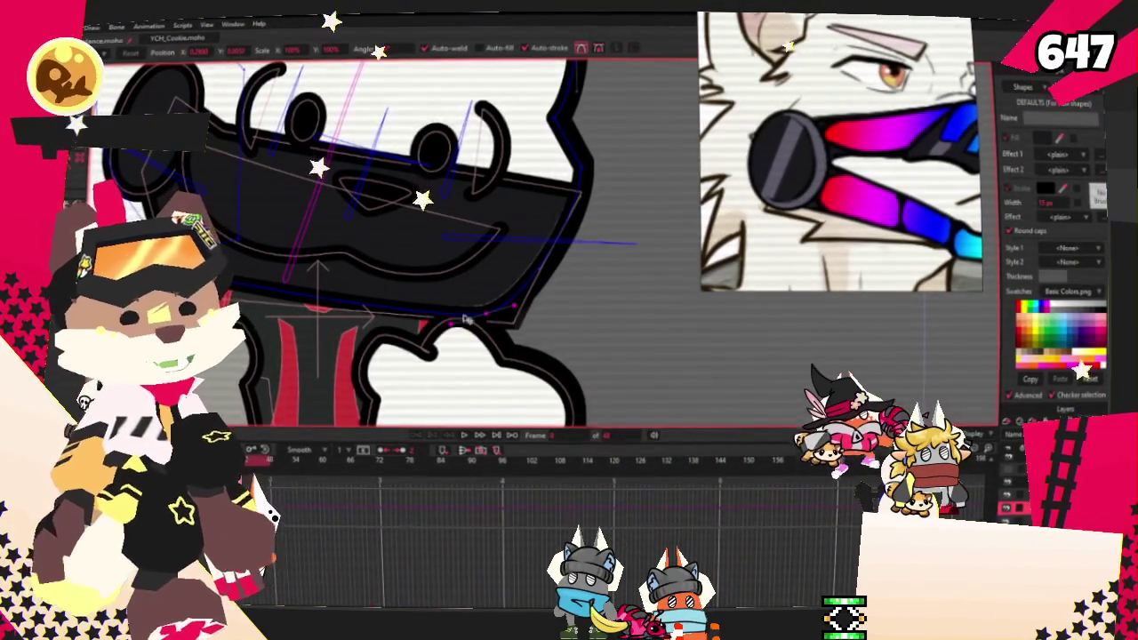
pyautogui.scroll(-2, 478, 320)
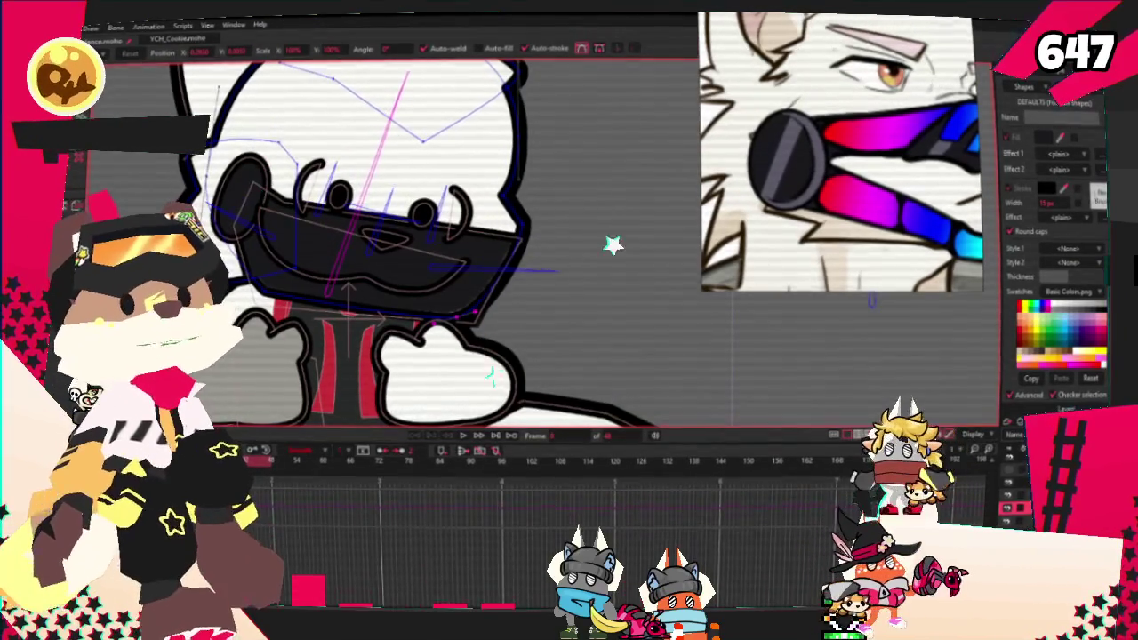
# Step: Jump to another frame and select the head layer to check the mask follows its rotation
pyautogui.click(461, 439)
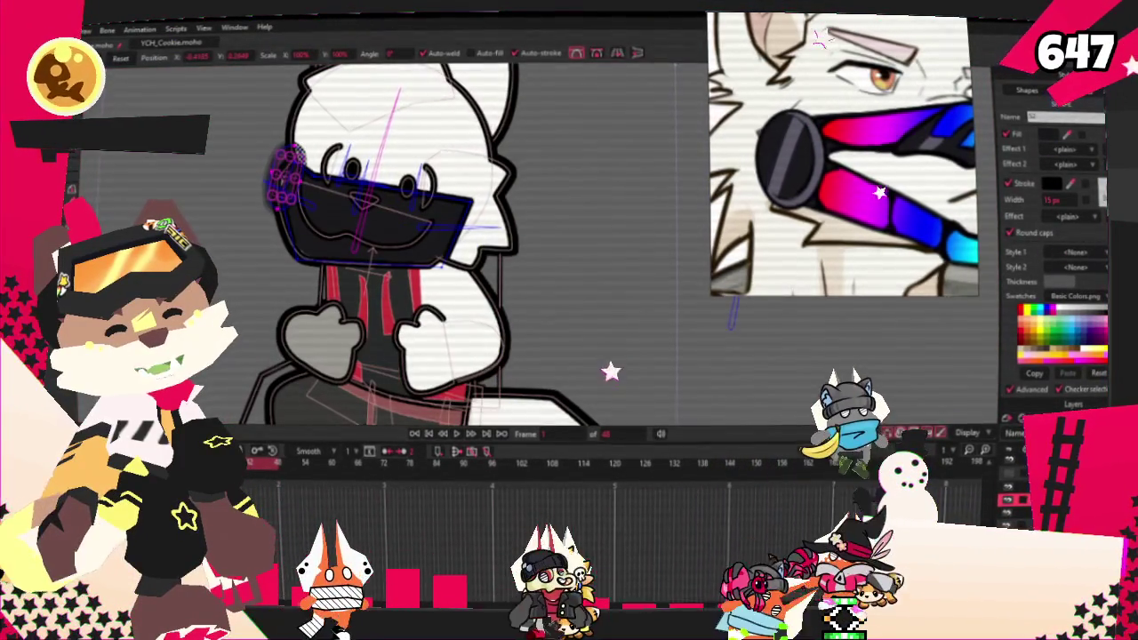
pyautogui.press('m')
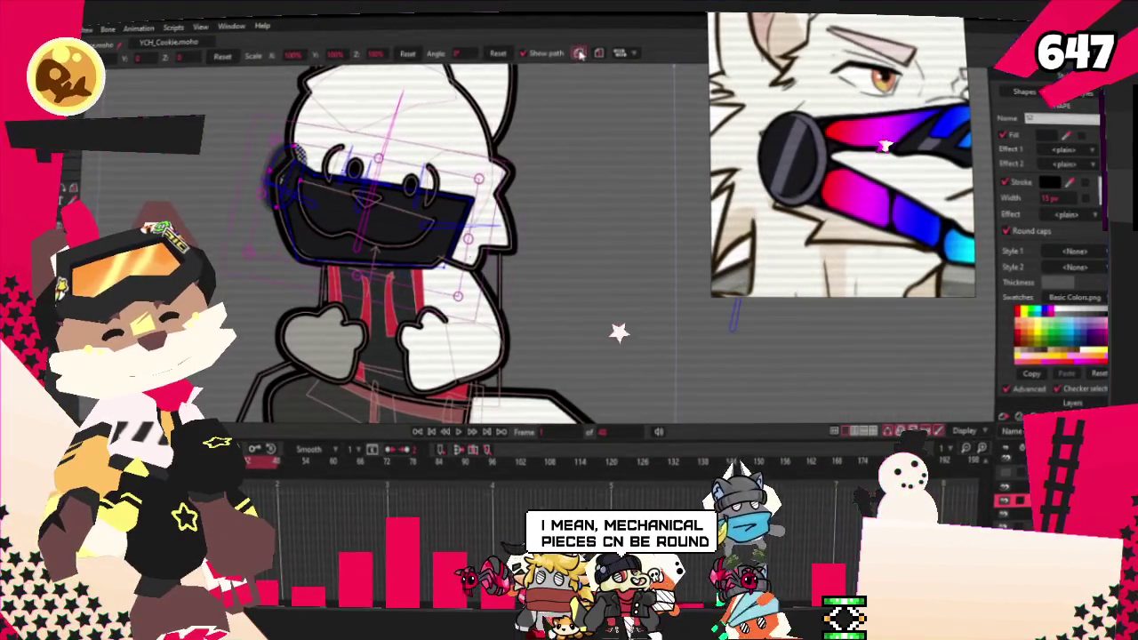
pyautogui.scroll(2, 495, 271)
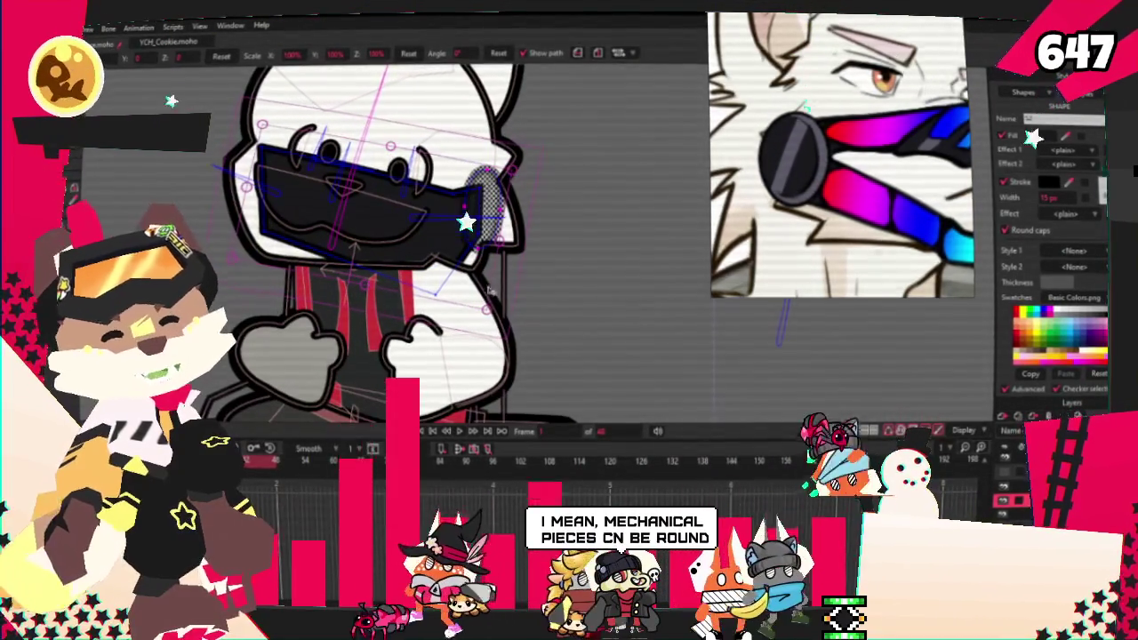
pyautogui.click(478, 252)
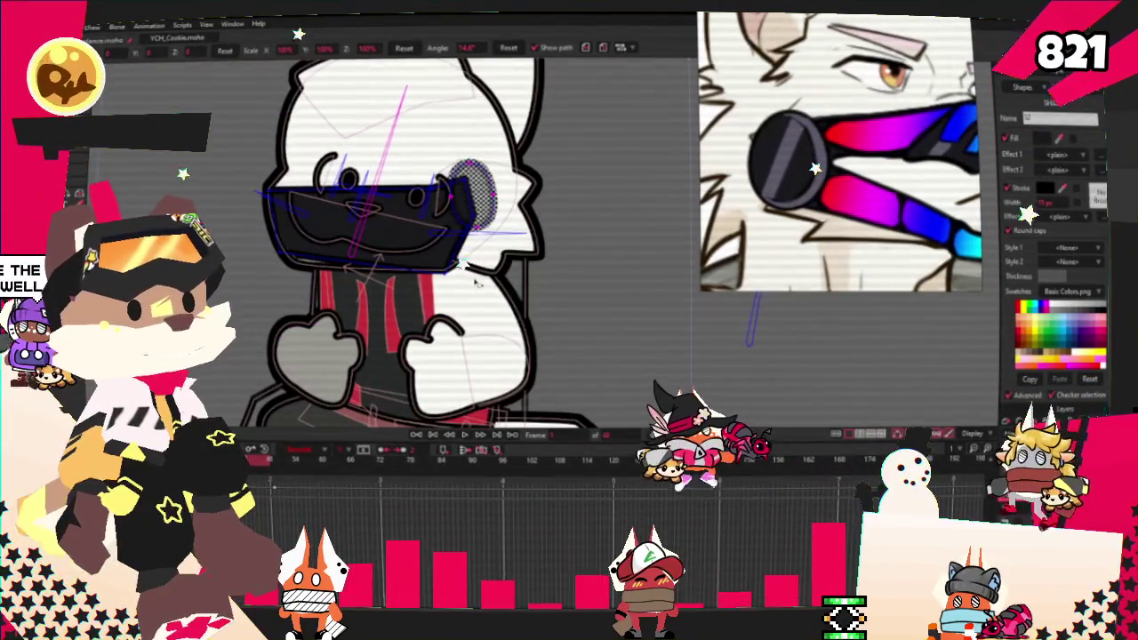
pyautogui.click(458, 464)
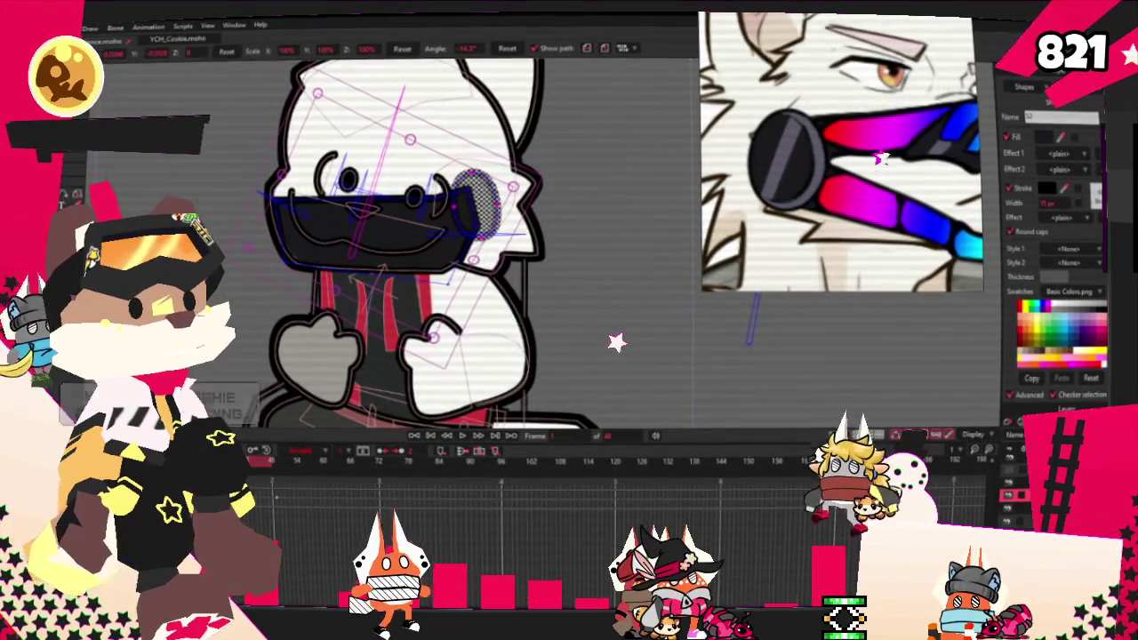
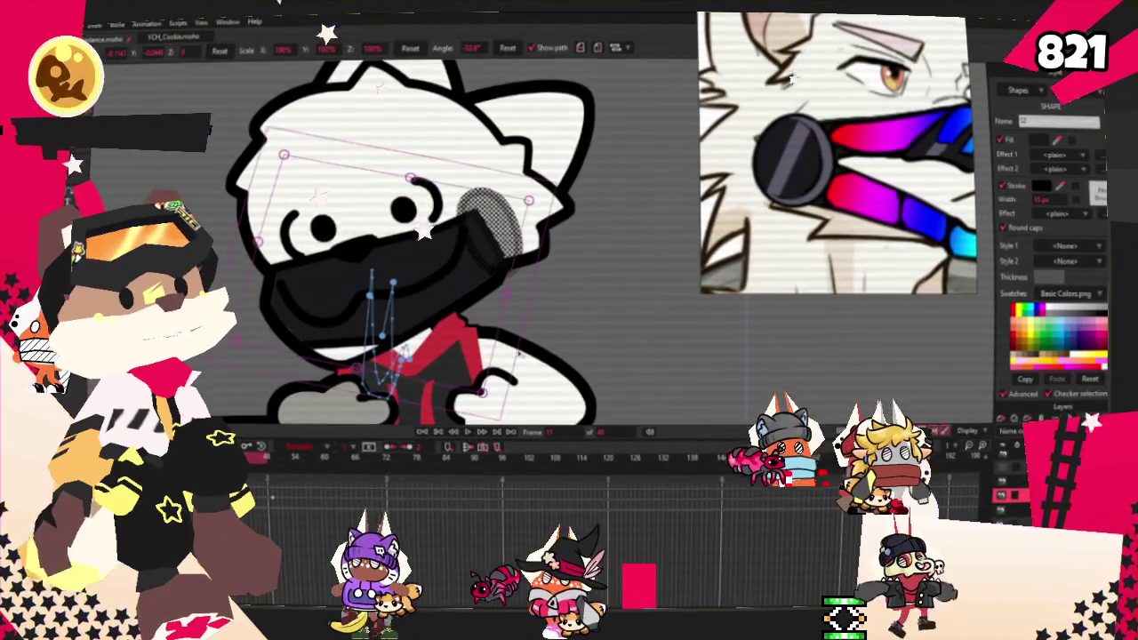
# Step: Select all the head points and rotate the cat's head to a new angle at this frame
pyautogui.hotkey('ctrl', 'a')
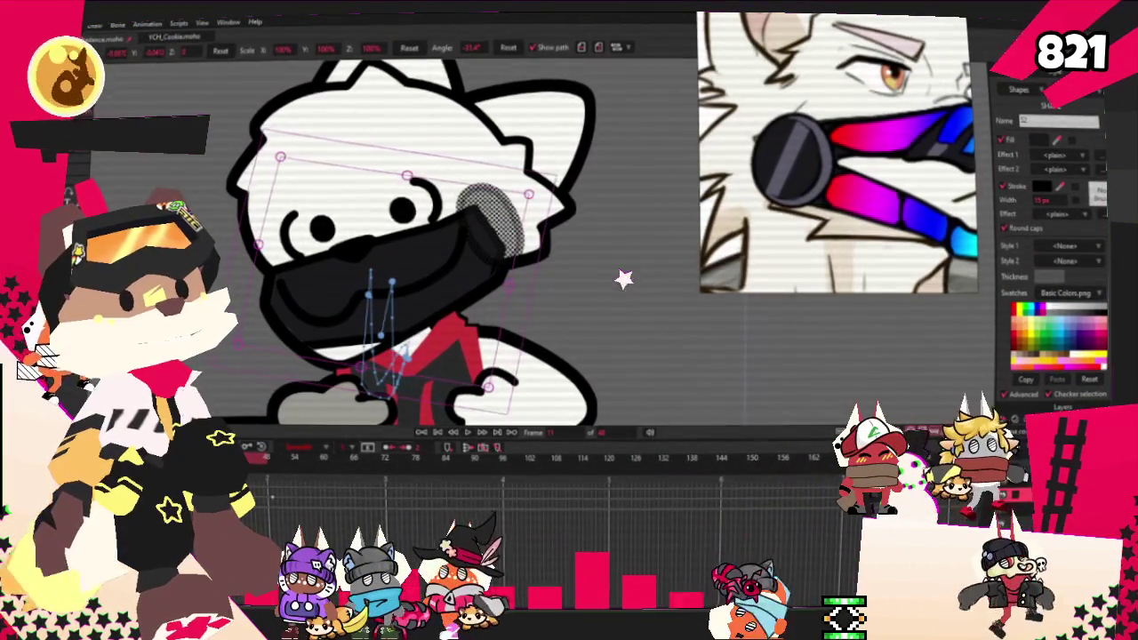
pyautogui.click(272, 453)
pyautogui.click(469, 436)
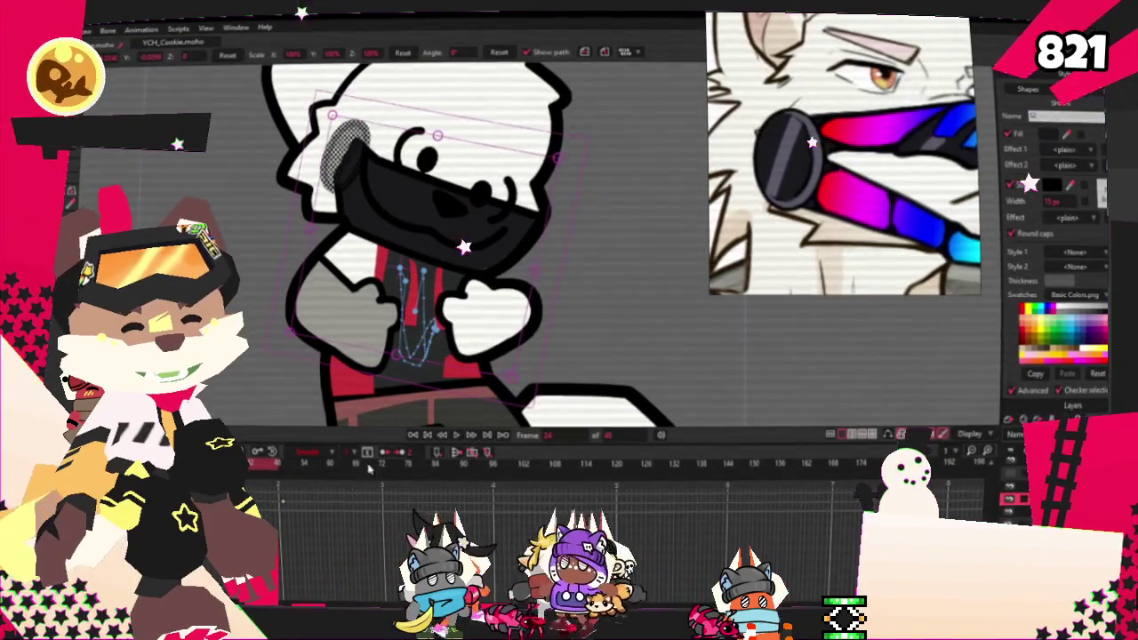
# Step: Play the head-turn animation, then stop playback to check it
pyautogui.click(451, 436)
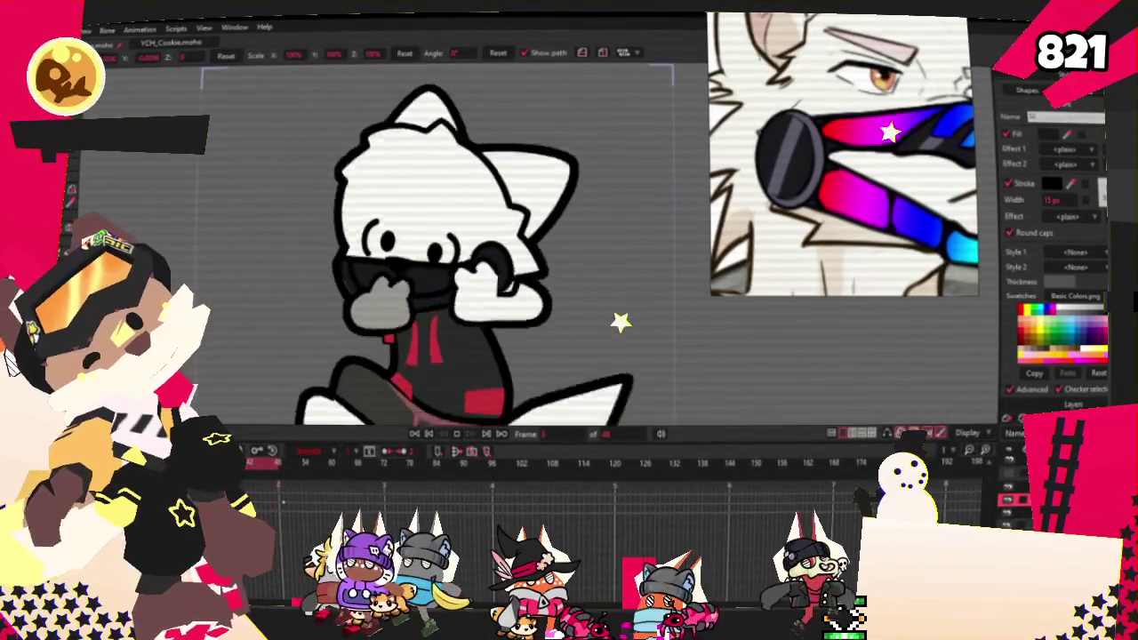
pyautogui.press('space')
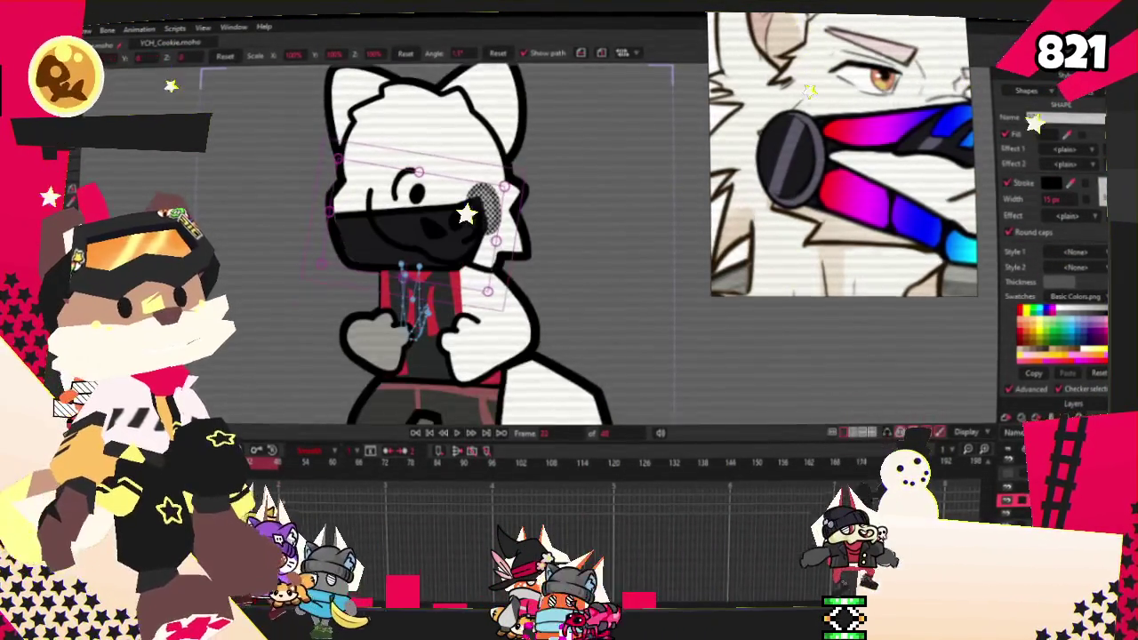
pyautogui.scroll(2, 484, 245)
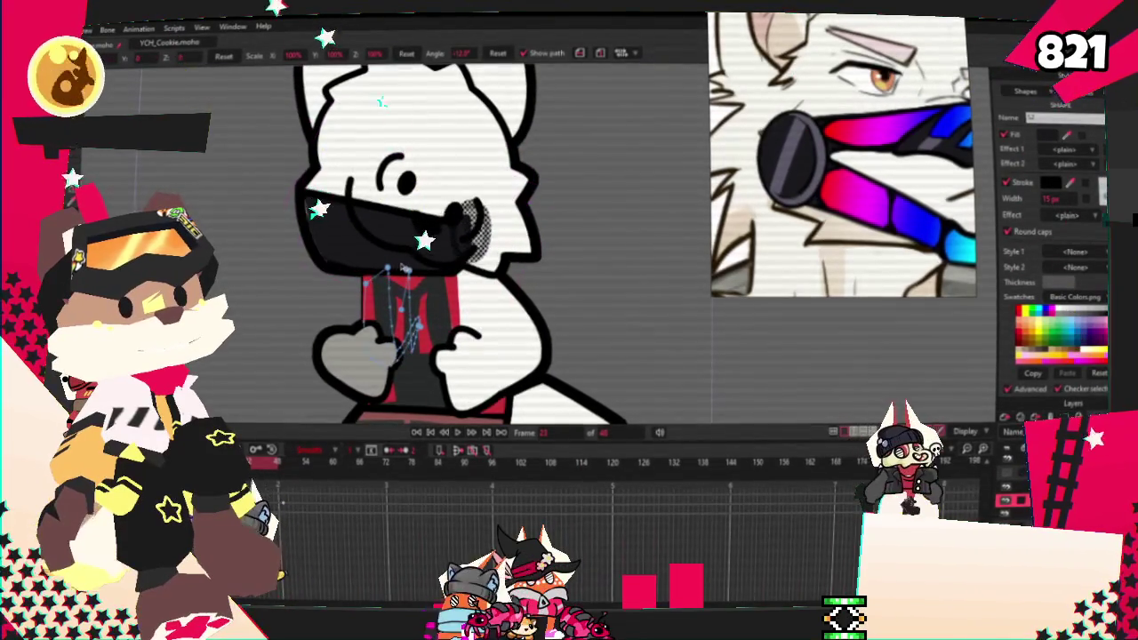
pyautogui.scroll(-2, 500, 283)
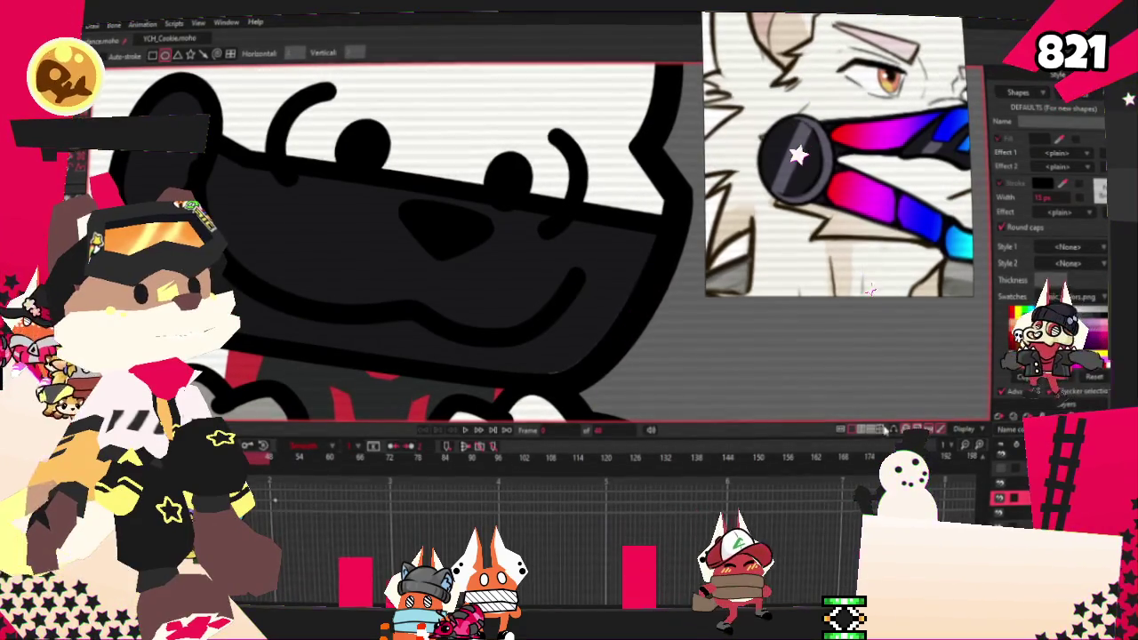
# Step: Pull the mouth's upper outline up and left to widen the white muzzle
pyautogui.press('t')
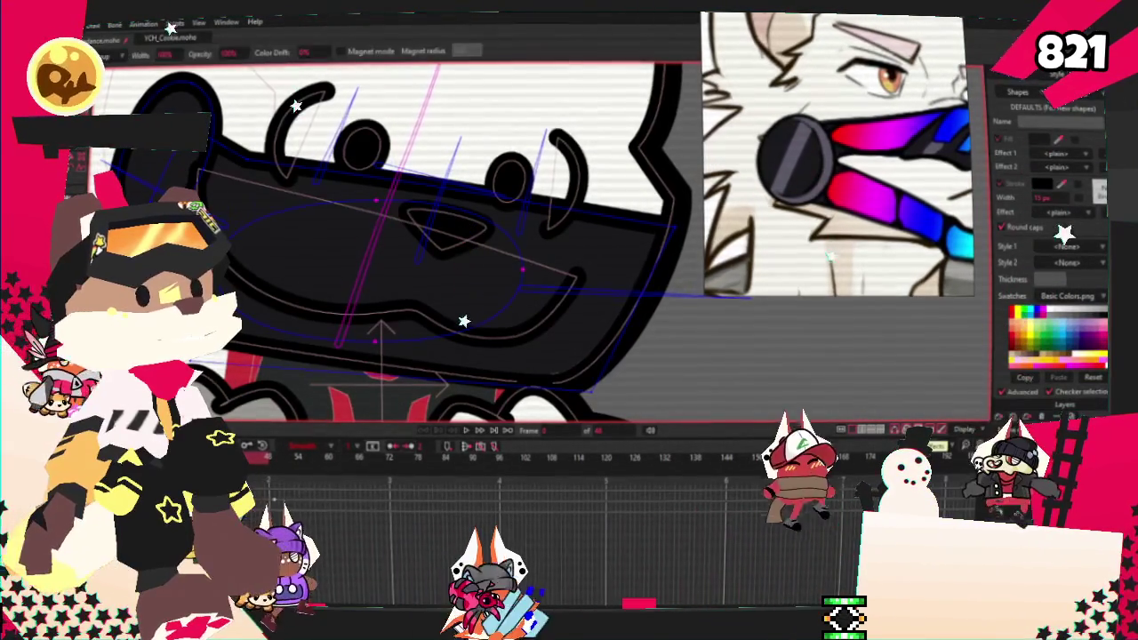
pyautogui.press('b')
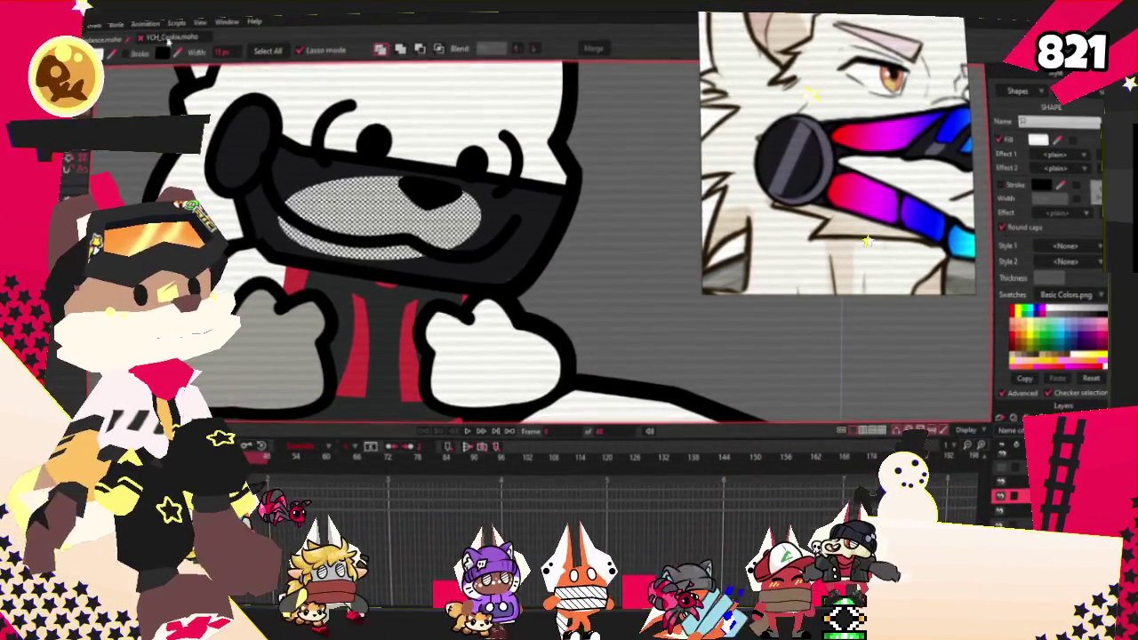
pyautogui.press('t')
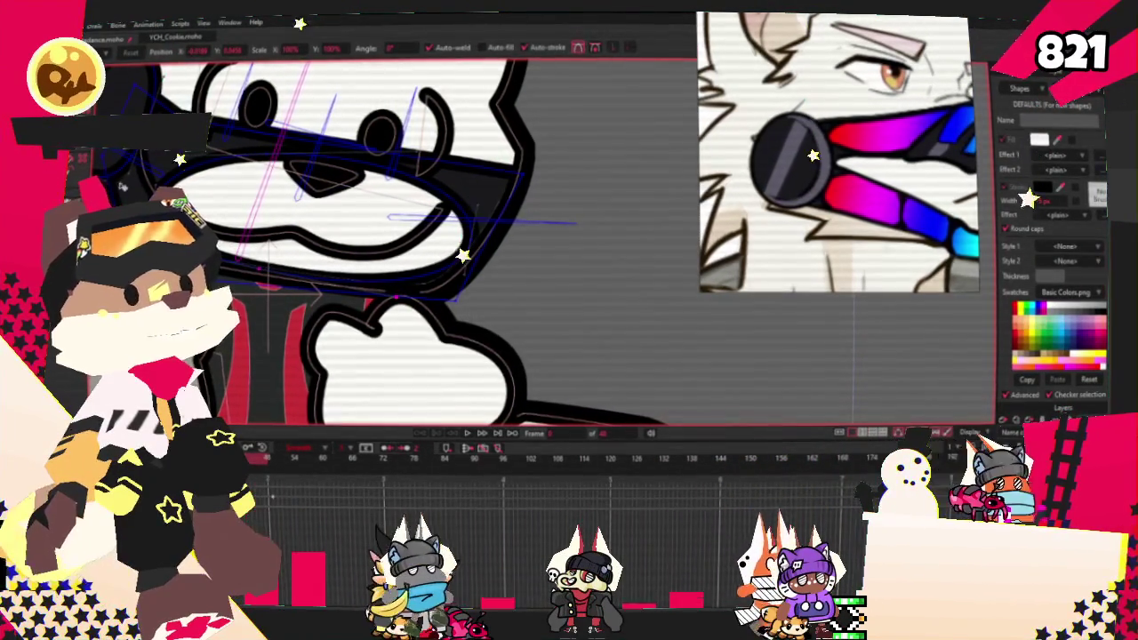
pyautogui.press('a')
pyautogui.scroll(2, 356, 222)
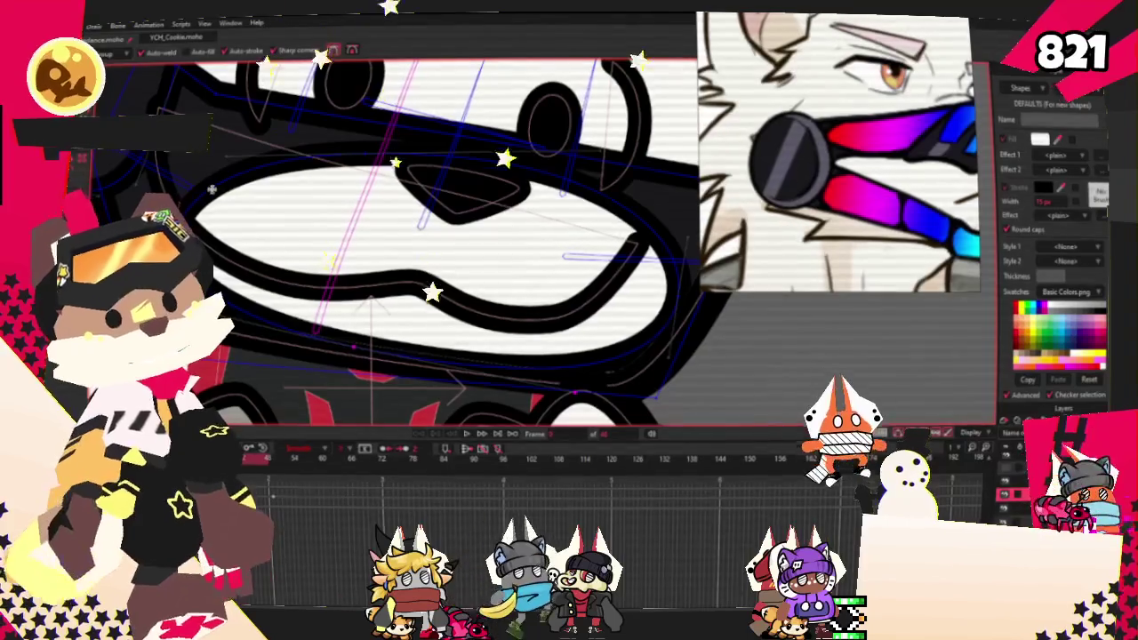
pyautogui.moveTo(212, 189); pyautogui.dragTo(178, 173)
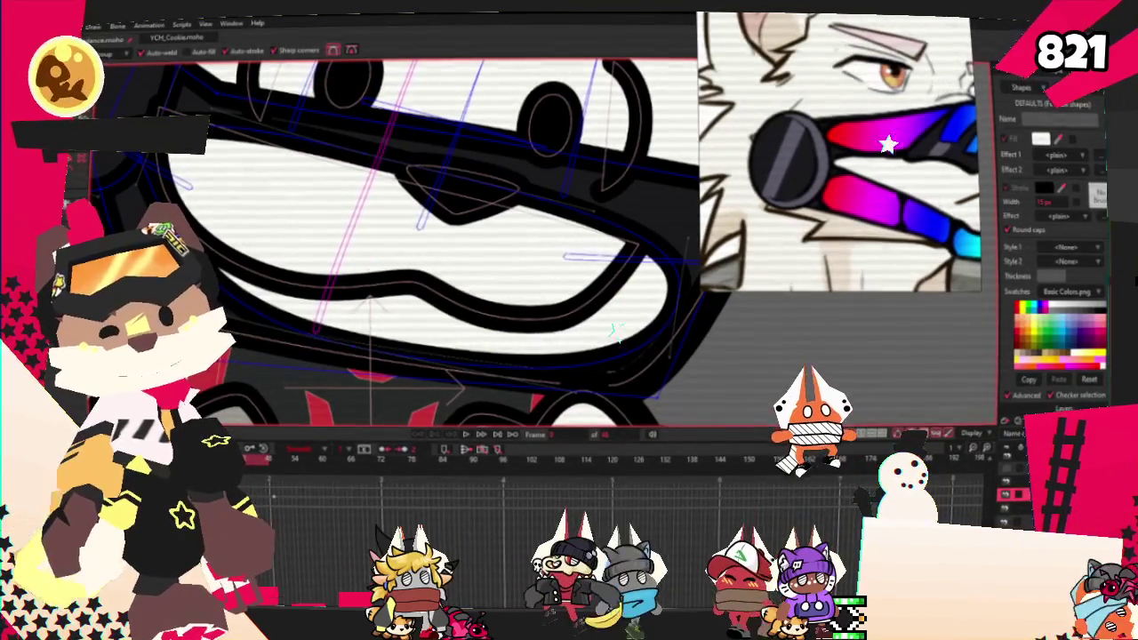
pyautogui.press('t')
pyautogui.scroll(1, 533, 267)
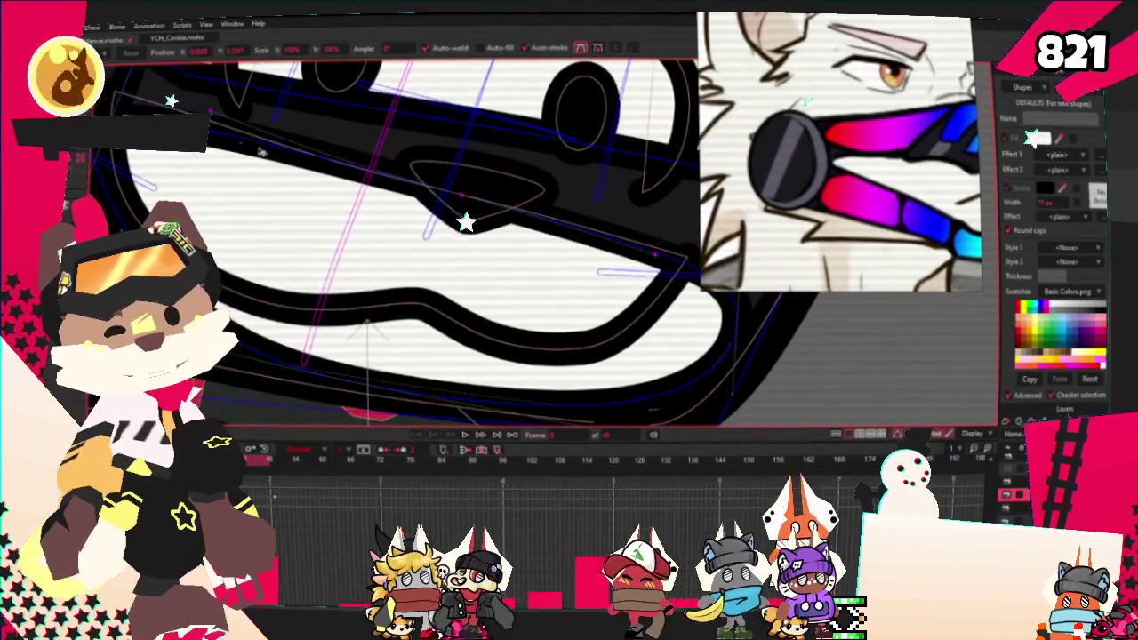
pyautogui.press('a')
pyautogui.scroll(-1, 273, 153)
# Step: Select the mouth's fill shape and replay the animation to check the edit
pyautogui.press('q')
pyautogui.scroll(1, 308, 193)
pyautogui.click(308, 192)
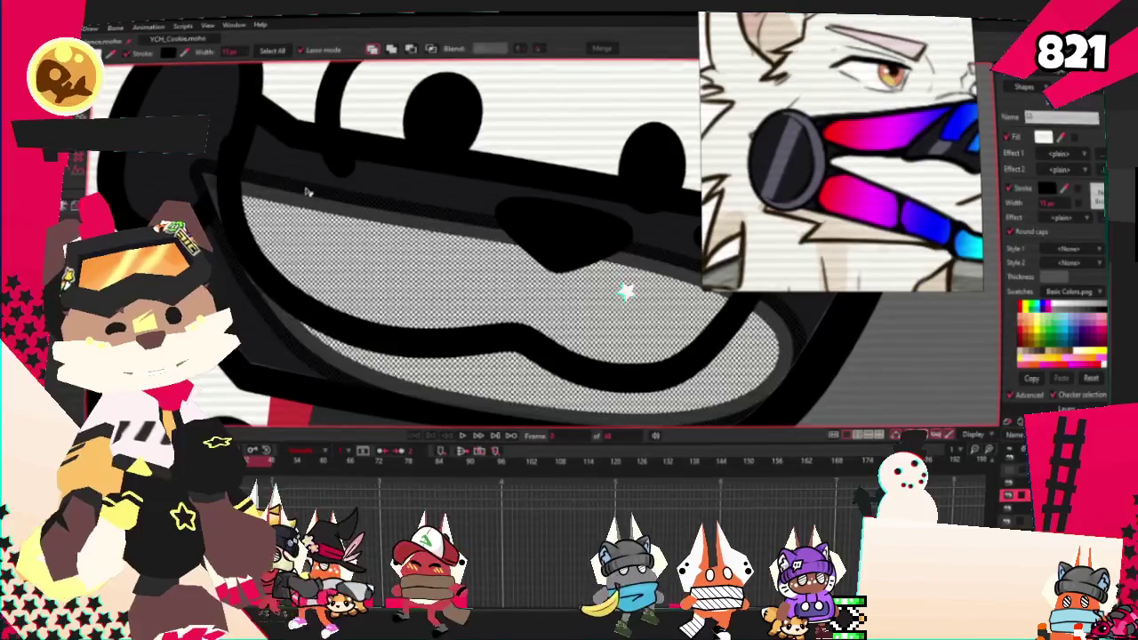
pyautogui.scroll(-2, 309, 192)
pyautogui.scroll(1, 519, 296)
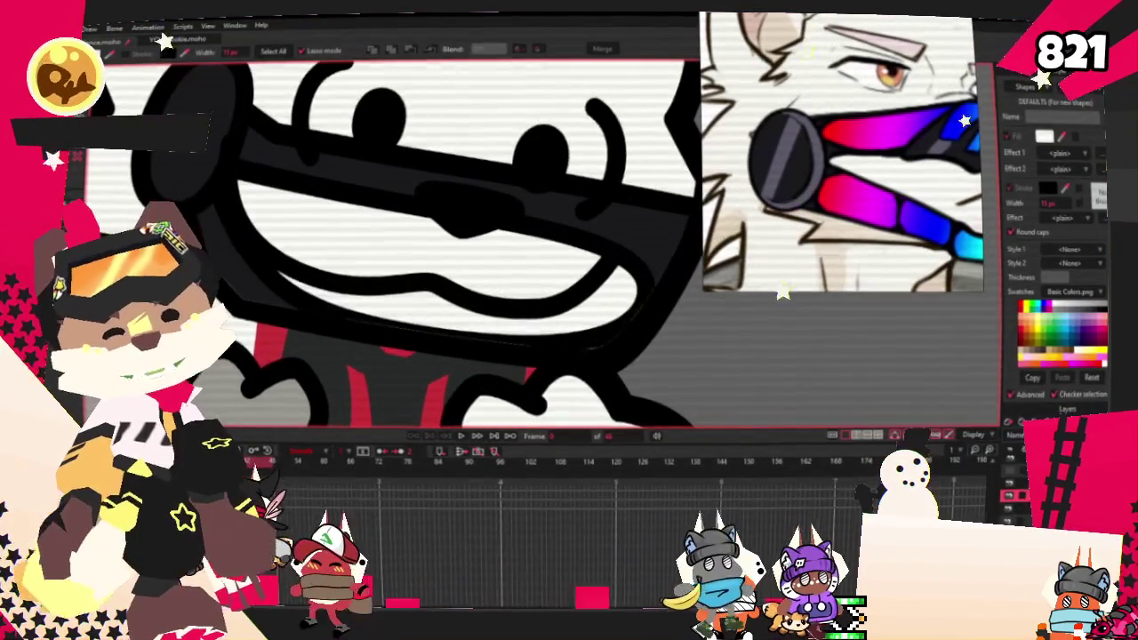
pyautogui.press('a')
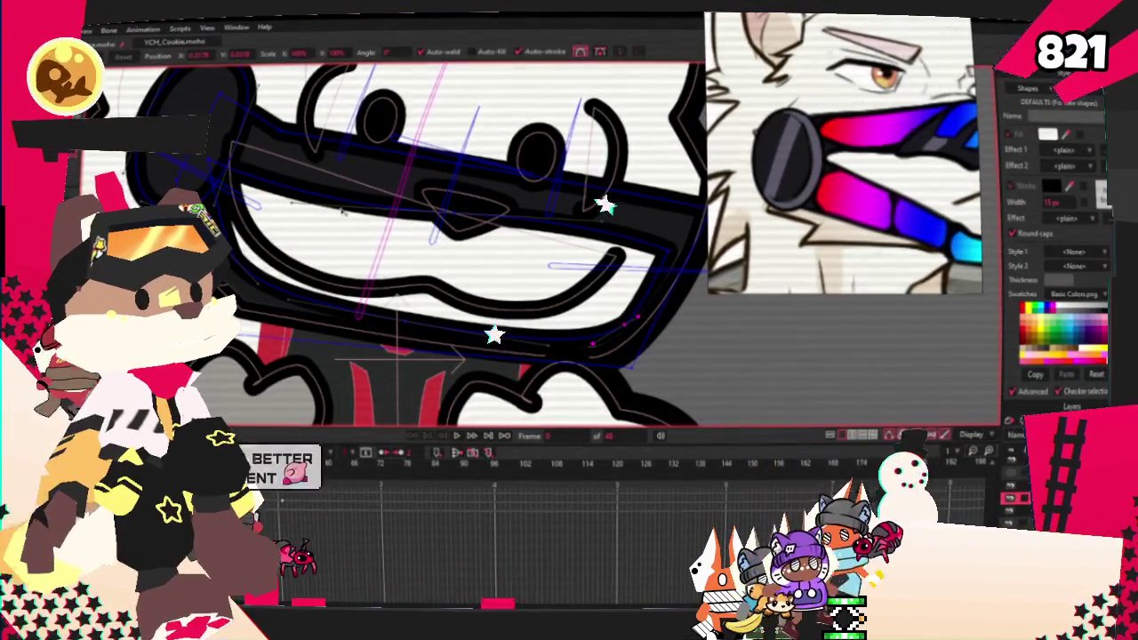
pyautogui.scroll(1, 339, 216)
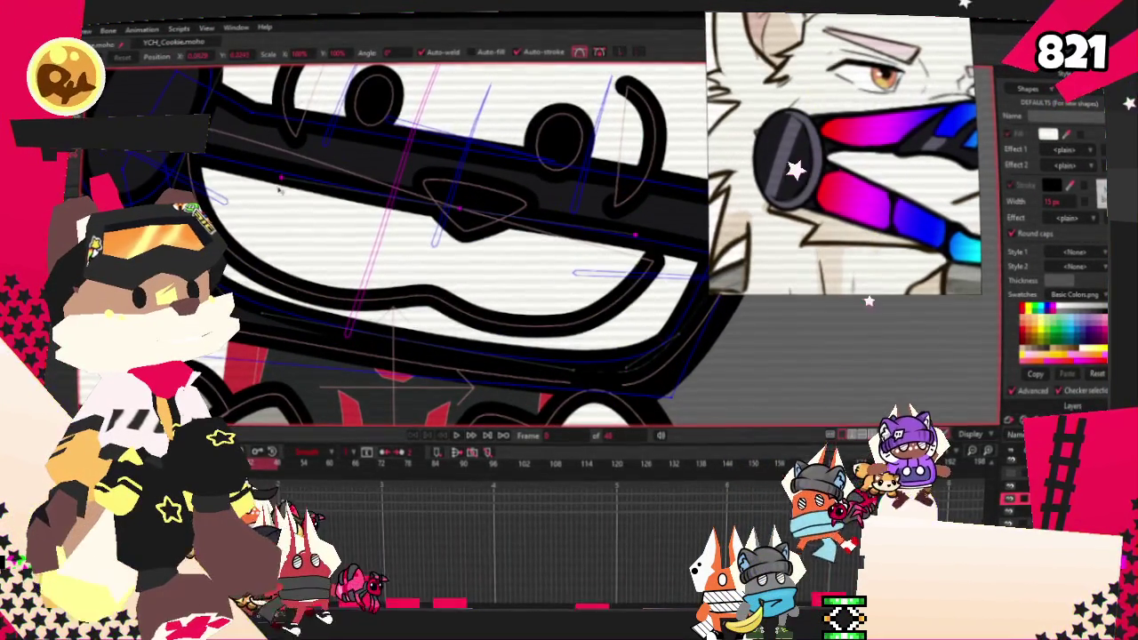
pyautogui.scroll(-2, 279, 189)
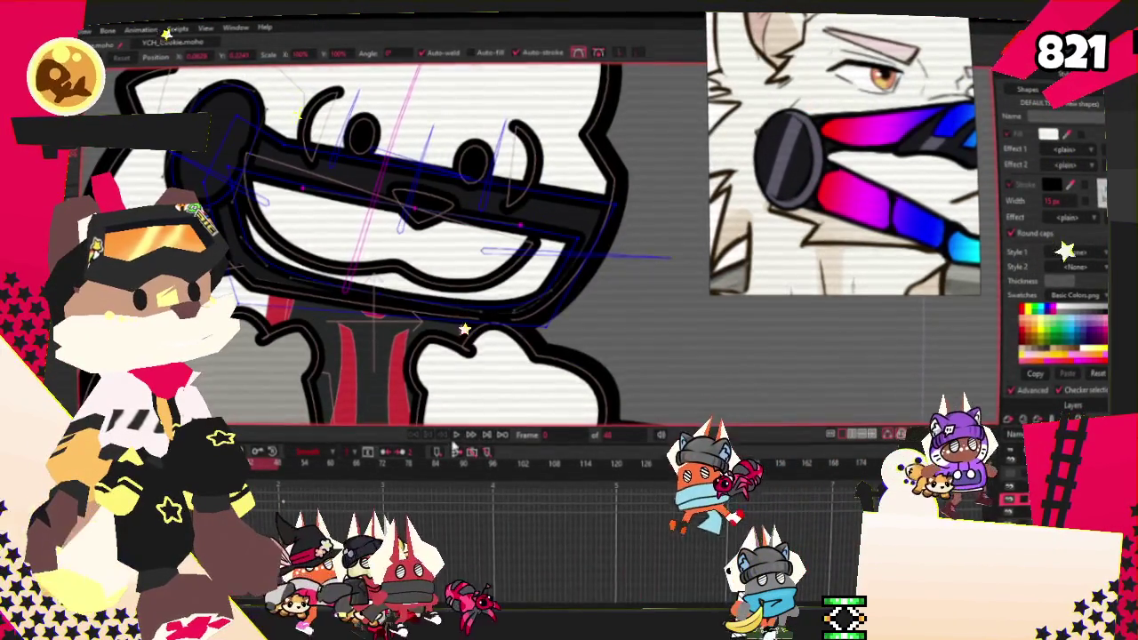
pyautogui.click(454, 436)
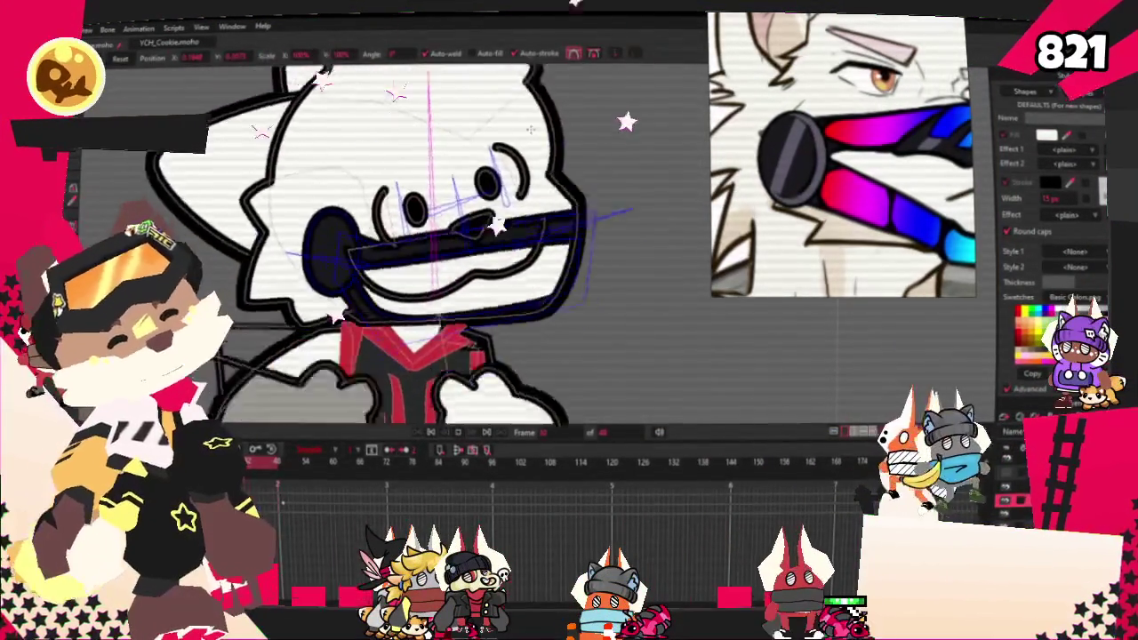
pyautogui.click(438, 267)
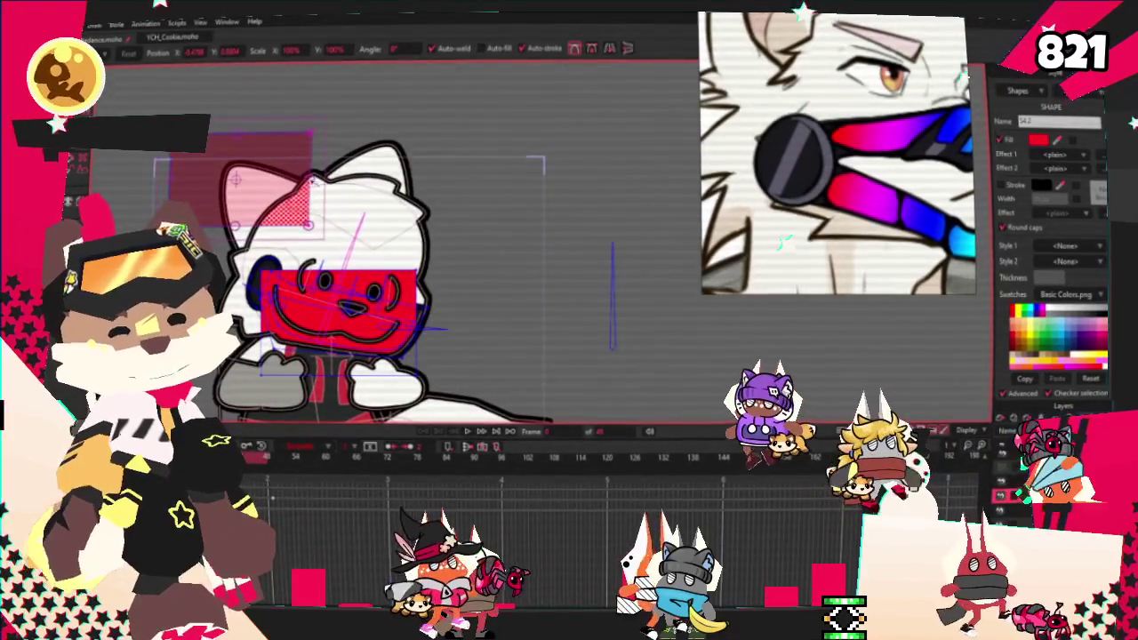
# Step: Stretch the red band rightward over the head and give it a Gradient fill effect
pyautogui.moveTo(311, 181); pyautogui.dragTo(545, 183)
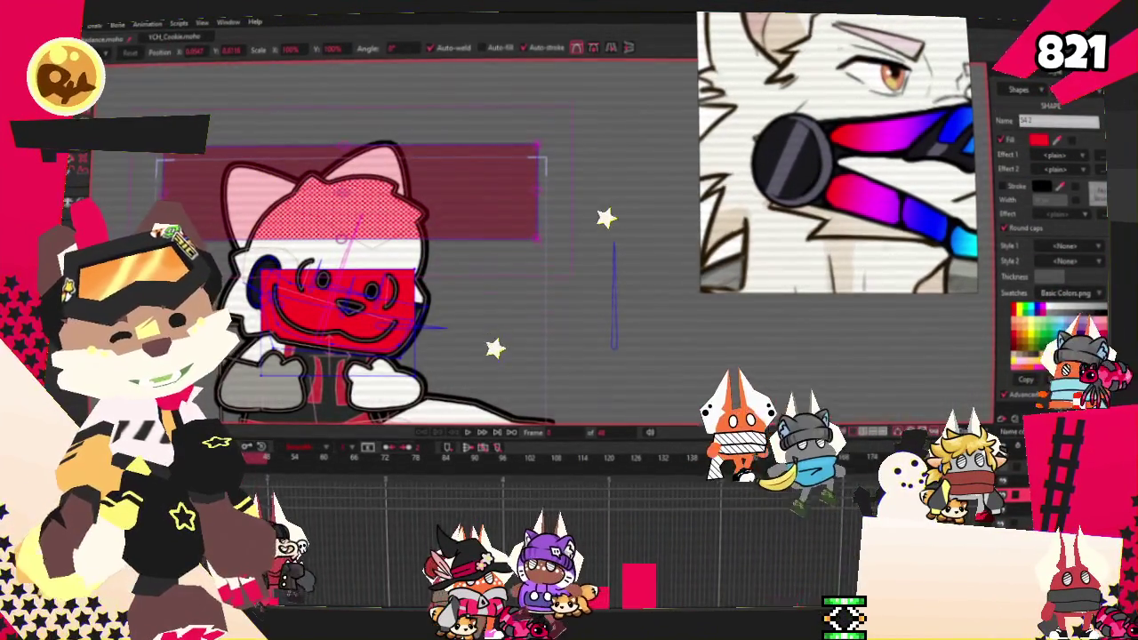
pyautogui.press('g')
pyautogui.click(363, 219)
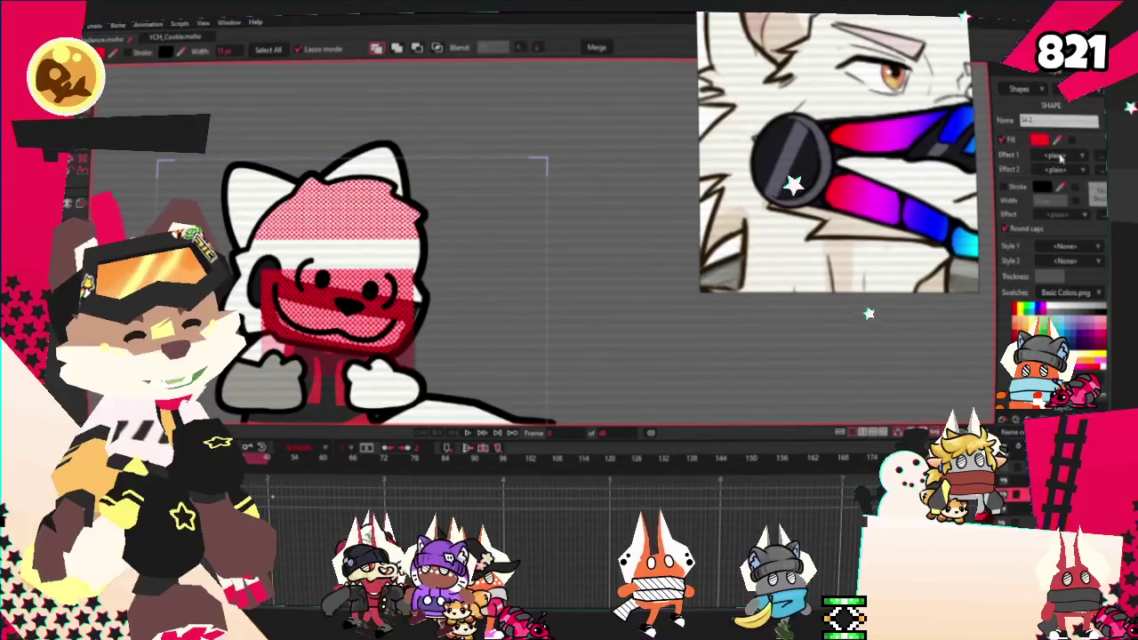
pyautogui.click(1071, 155)
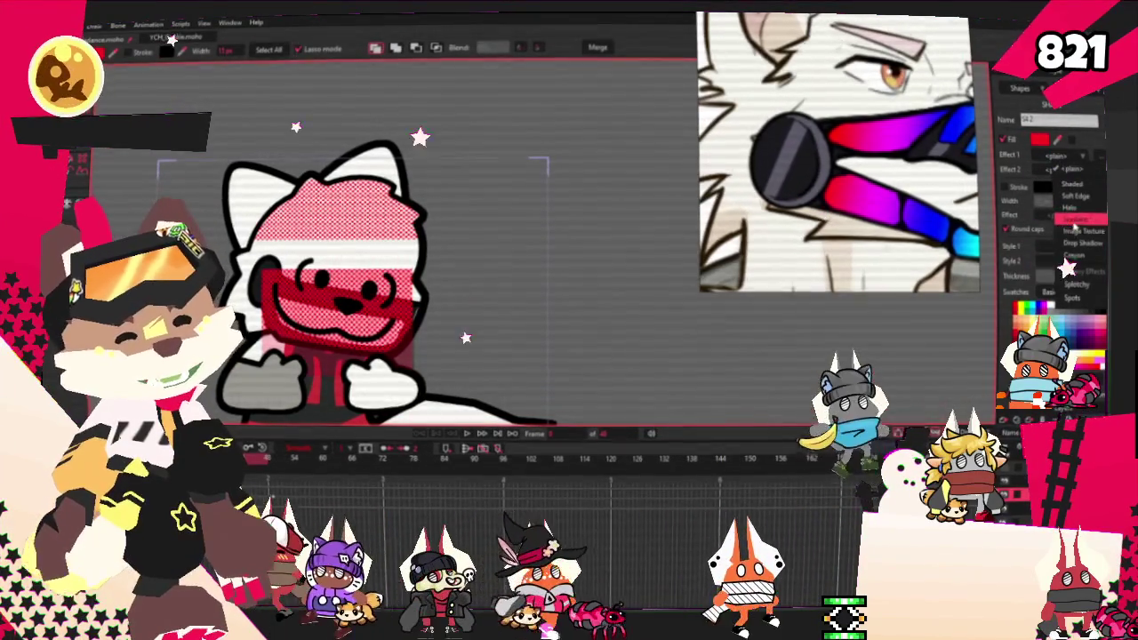
pyautogui.click(1076, 218)
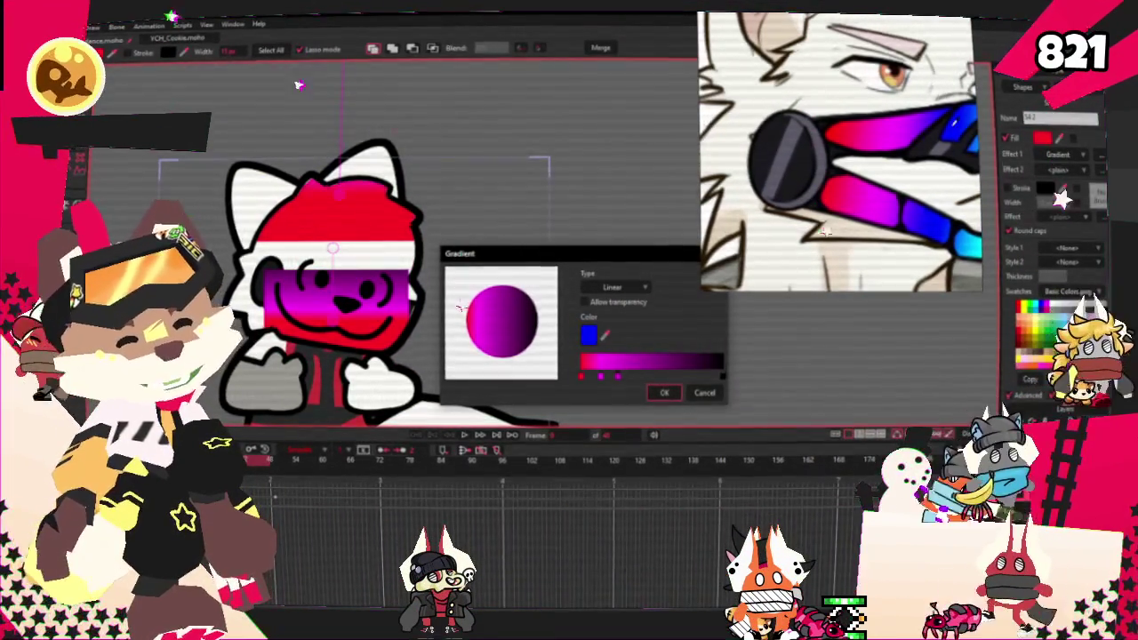
# Step: Set the gradient's end colour to blue, add a cyan stop, and make a stop green
pyautogui.click(670, 356)
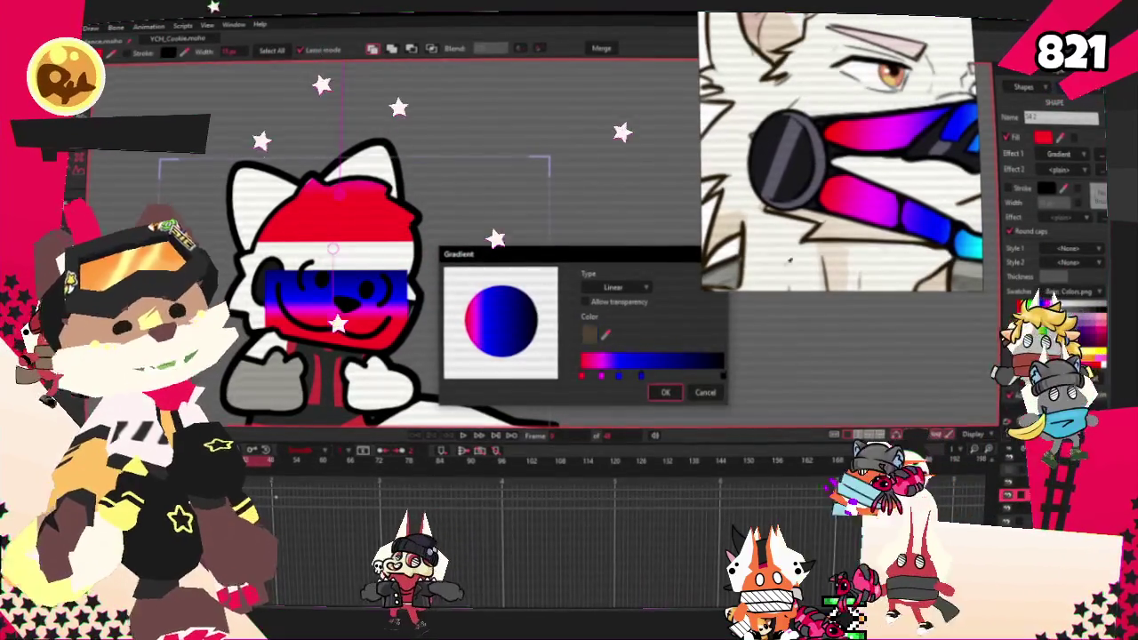
pyautogui.click(642, 377)
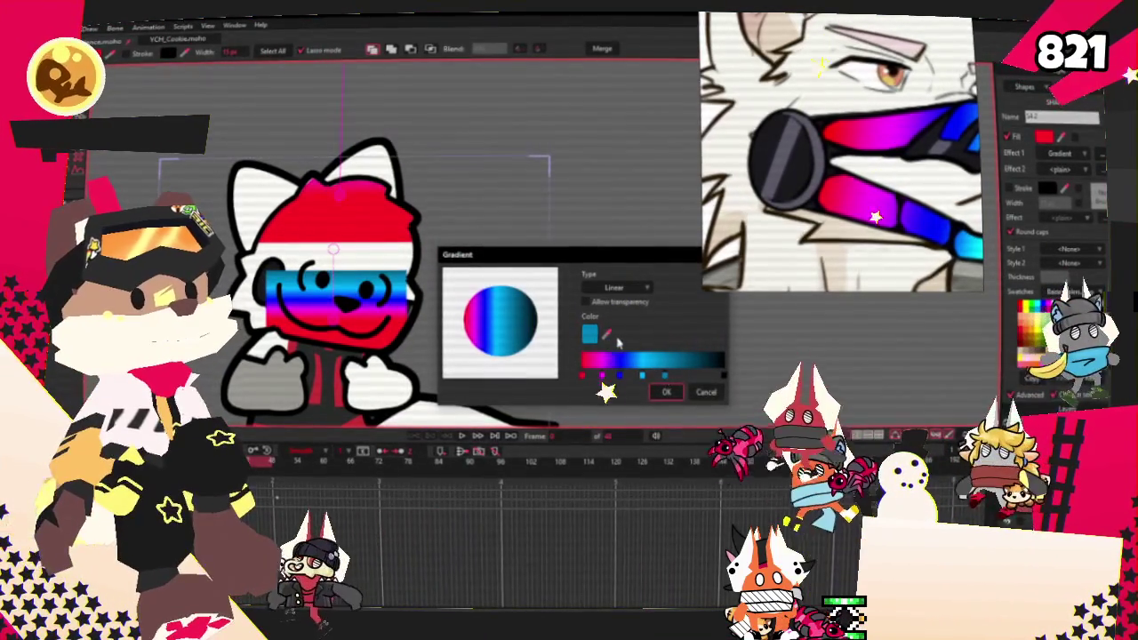
pyautogui.click(589, 333)
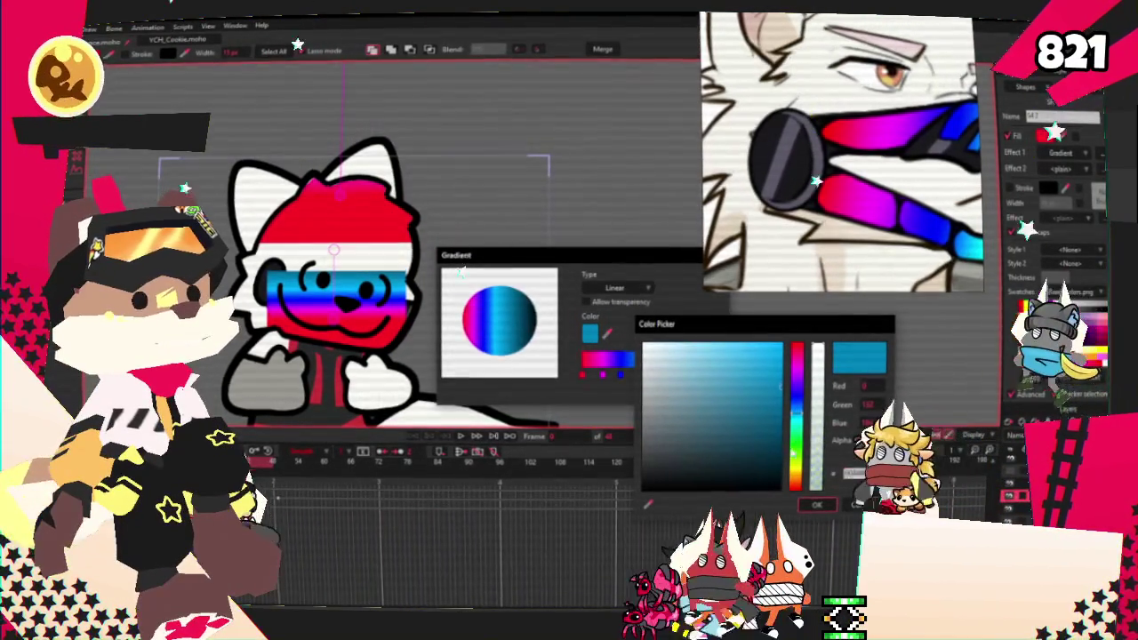
pyautogui.click(797, 467)
pyautogui.click(817, 505)
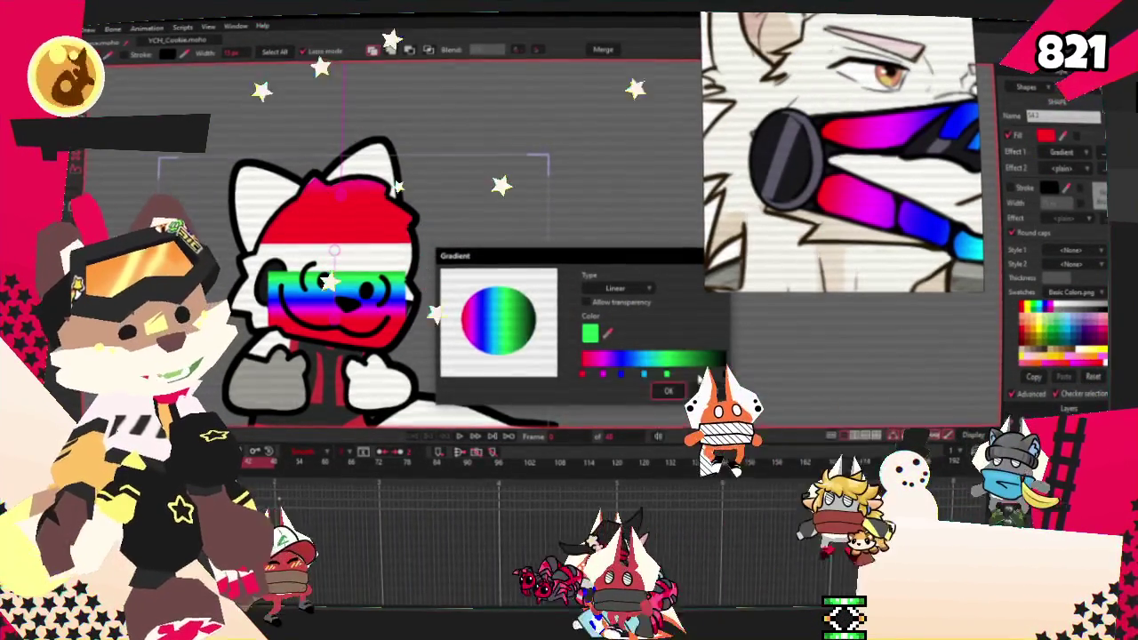
# Step: Recolour the gradient stops yellow, orange and red, and apply the gradient to the face
pyautogui.click(590, 334)
pyautogui.click(796, 473)
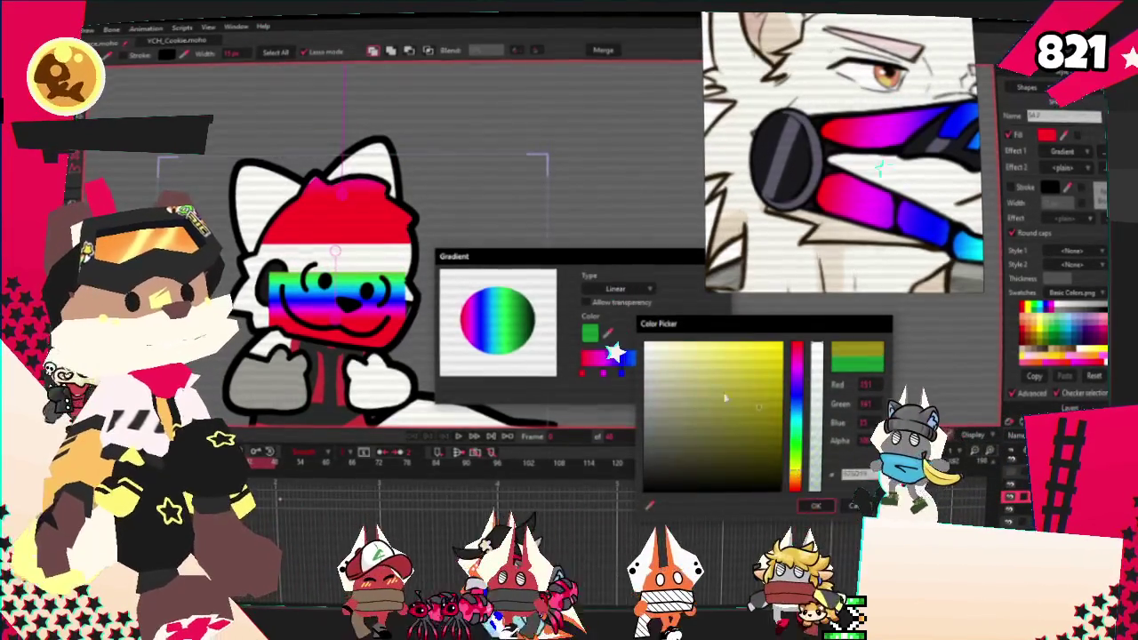
pyautogui.click(817, 505)
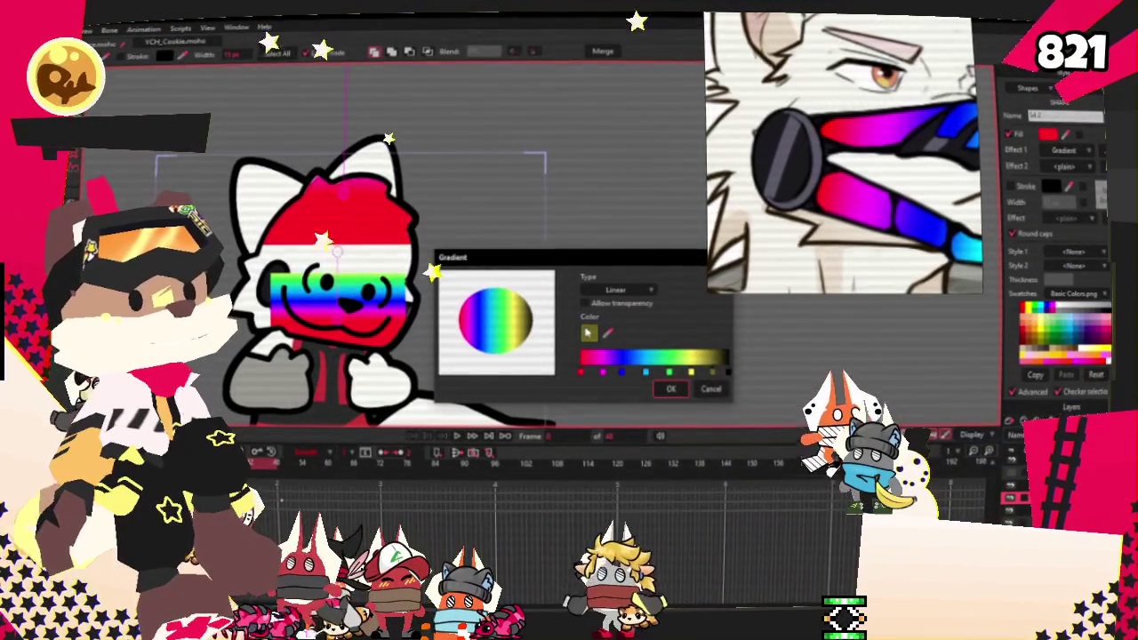
pyautogui.click(589, 333)
pyautogui.click(798, 482)
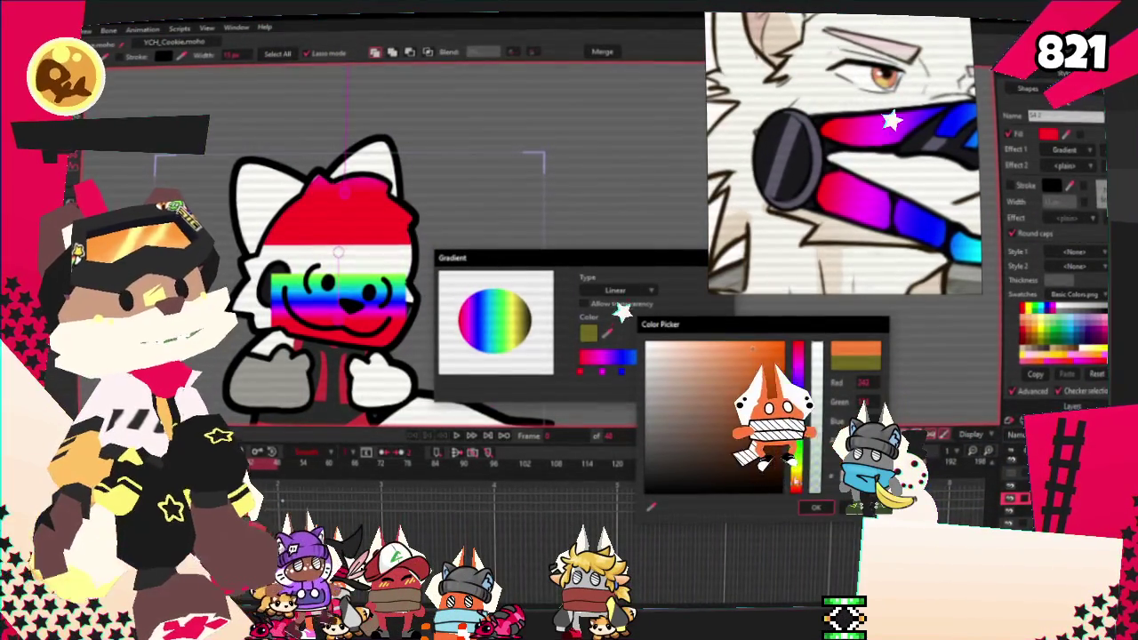
pyautogui.click(812, 509)
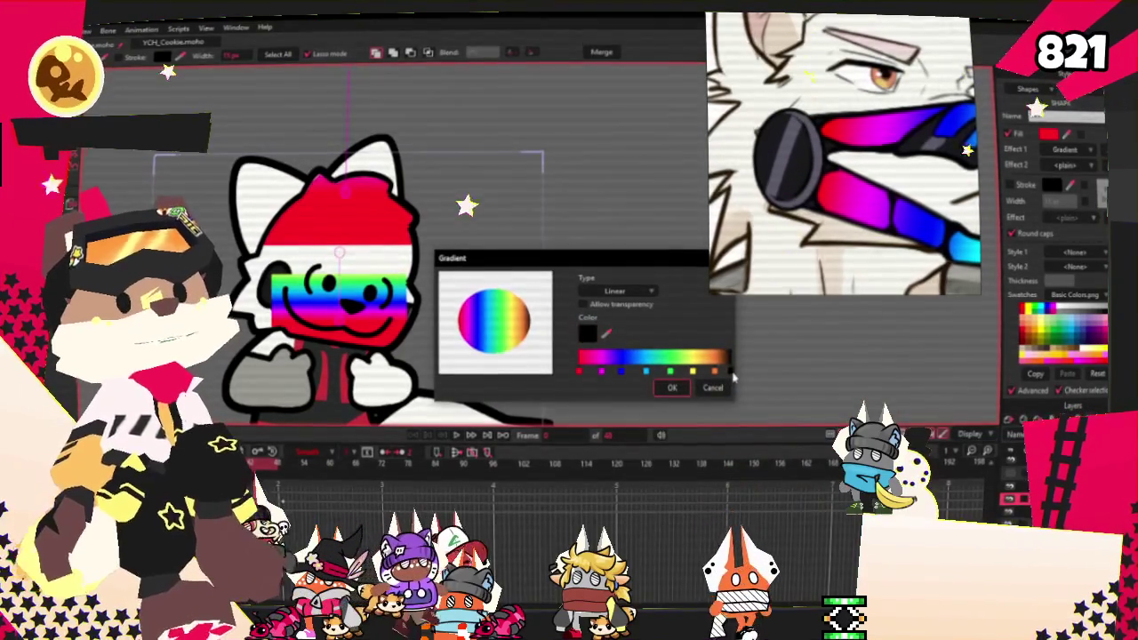
pyautogui.click(579, 370)
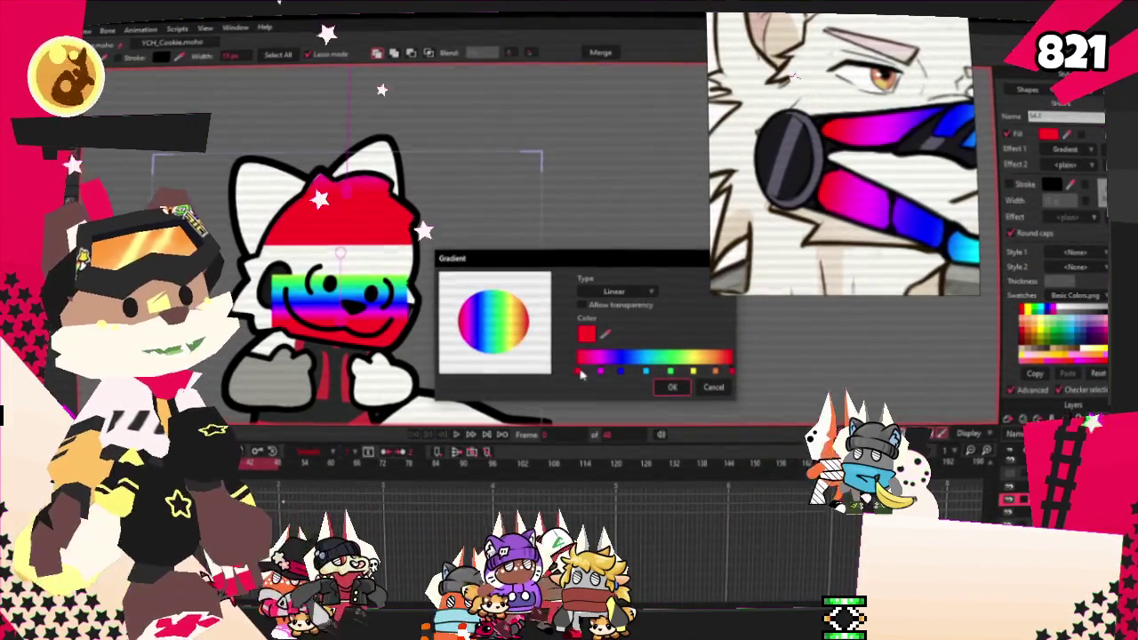
pyautogui.click(672, 388)
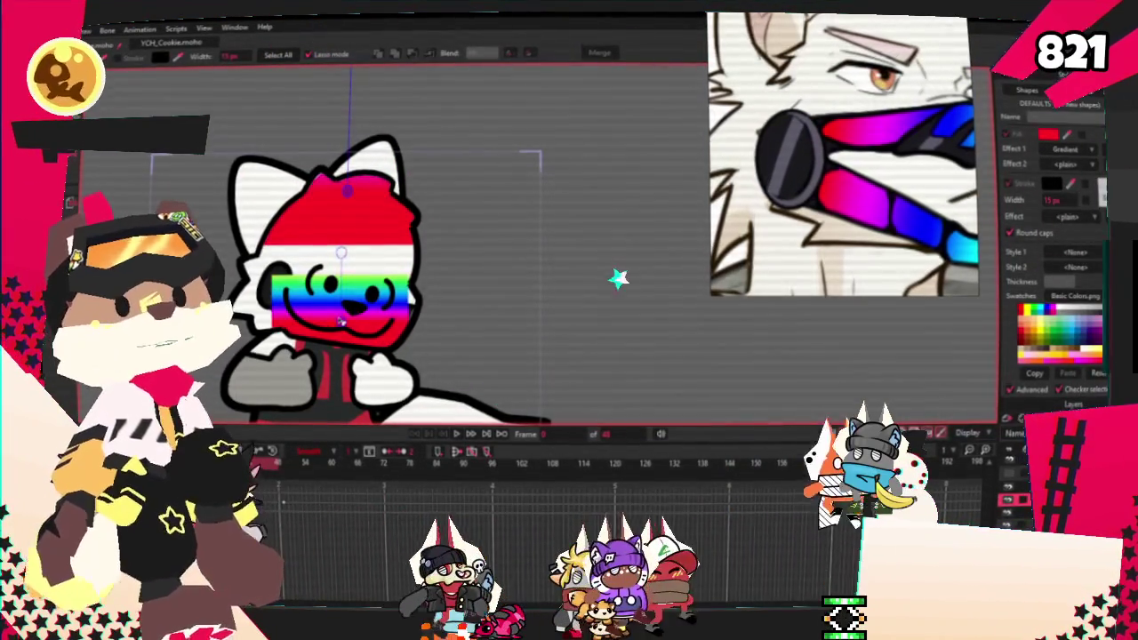
# Step: Reposition the gradient across the face and change the face shape's gradient type
pyautogui.moveTo(297, 265); pyautogui.dragTo(428, 318)
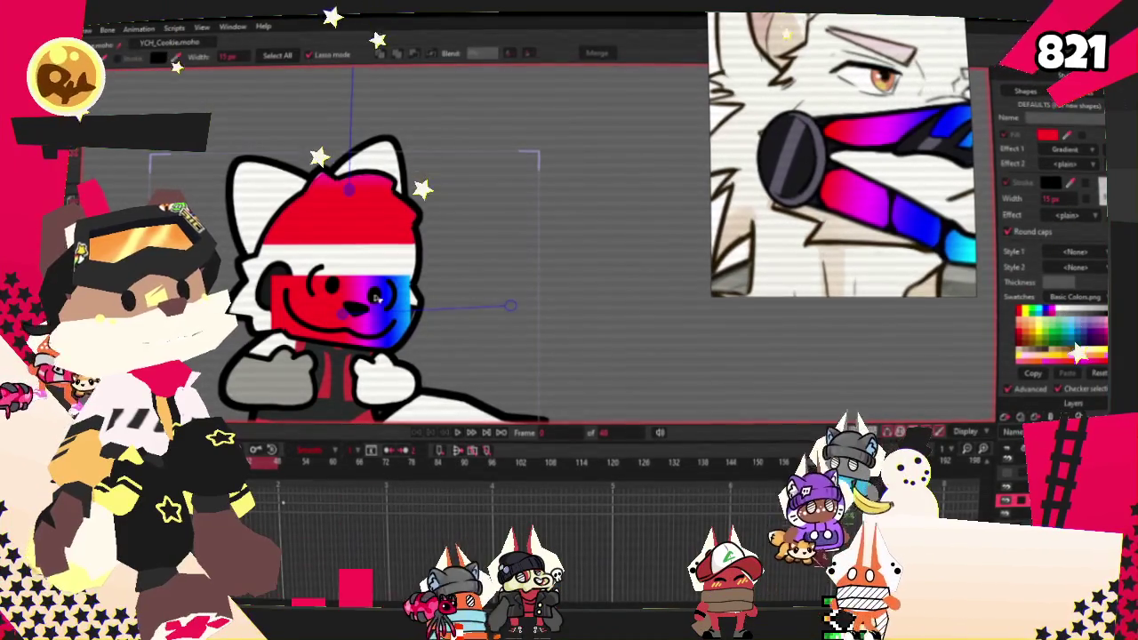
pyautogui.click(331, 283)
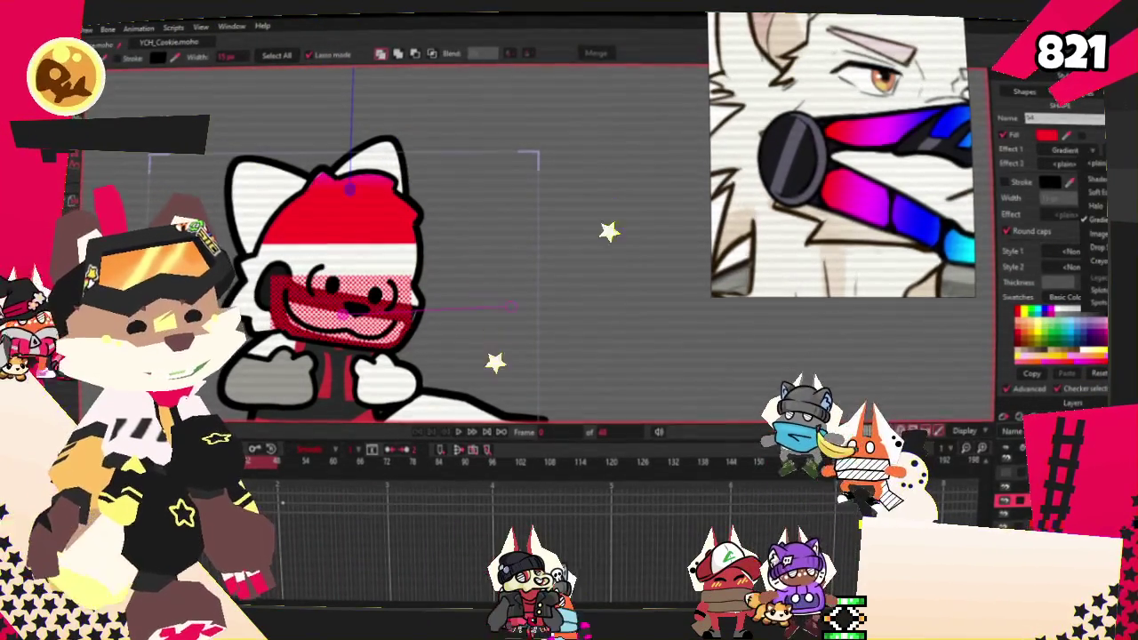
pyautogui.click(1062, 150)
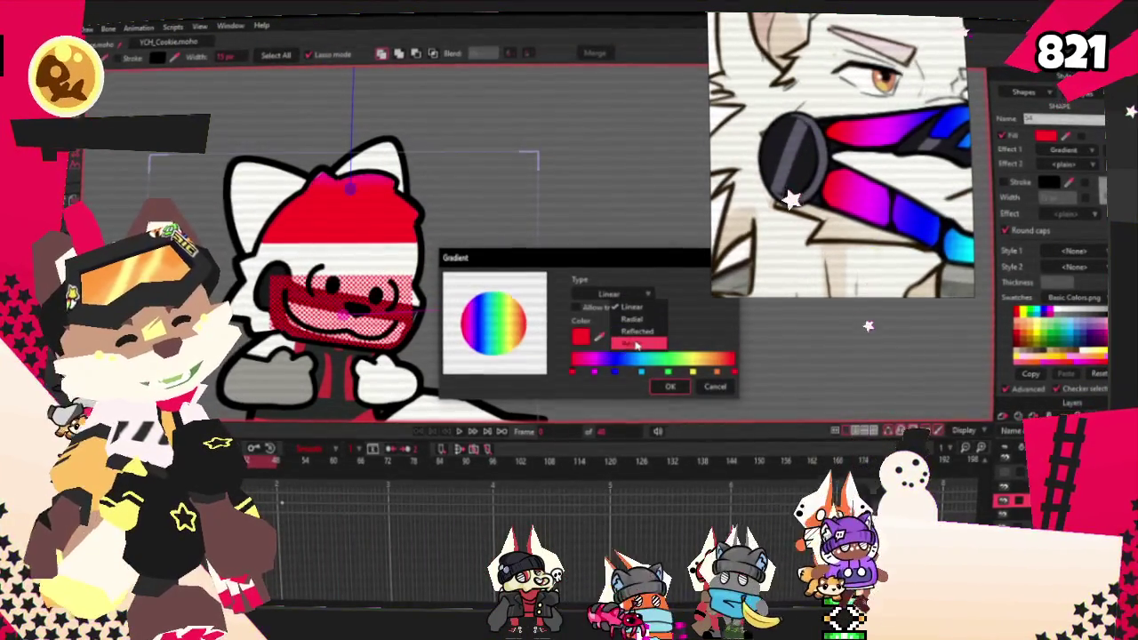
pyautogui.click(658, 388)
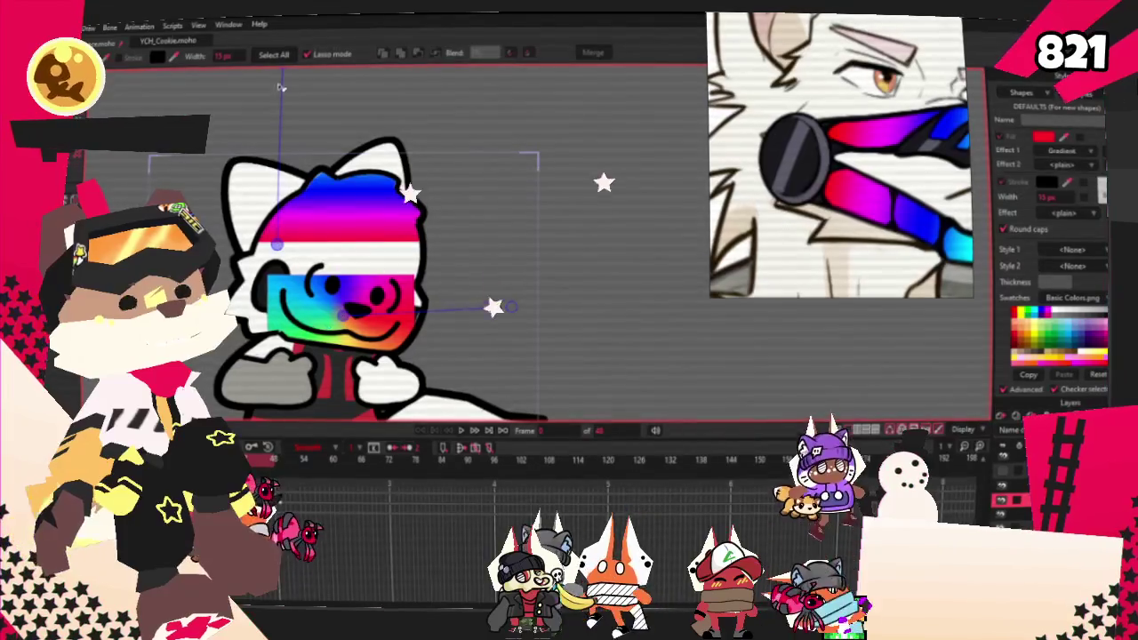
pyautogui.scroll(-2, 380, 164)
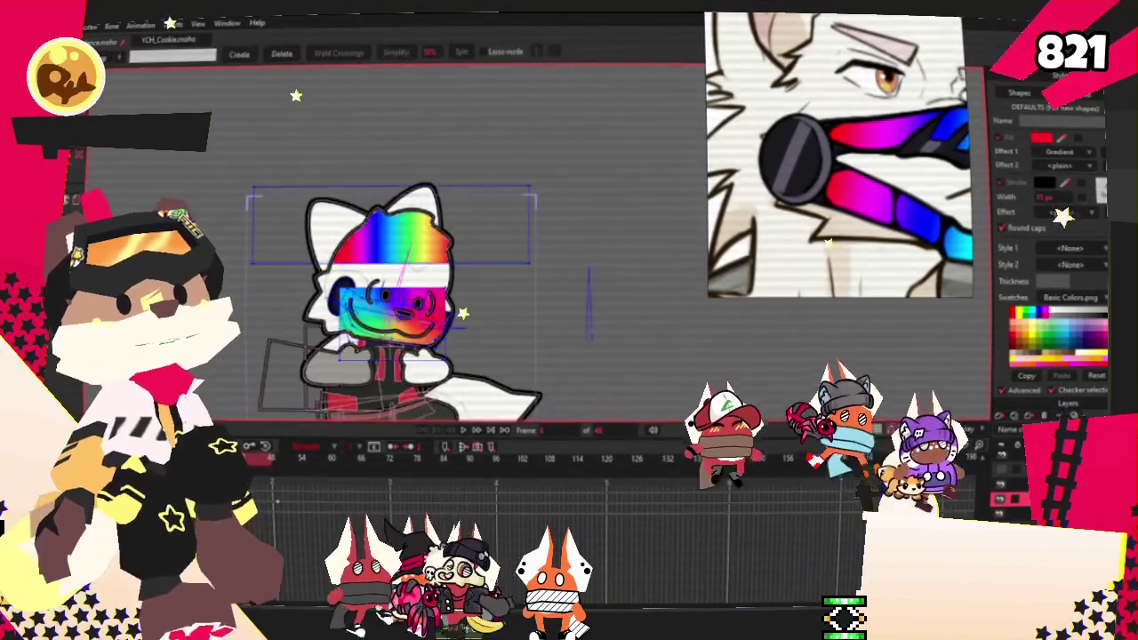
# Step: Clear the head-top fill, draw a freehand outline there, and paste a wide rainbow band above the head
pyautogui.press('u')
pyautogui.scroll(4, 384, 261)
pyautogui.press('Delete')
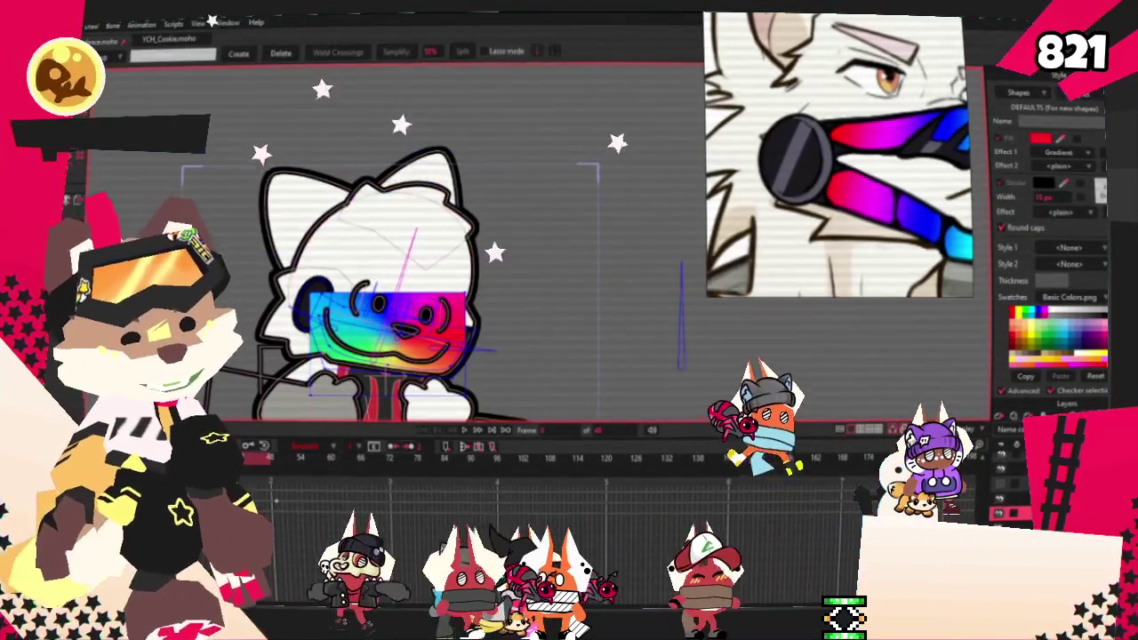
pyautogui.moveTo(360, 147); pyautogui.dragTo(458, 235)
pyautogui.scroll(-3, 570, 268)
pyautogui.scroll(2, 571, 269)
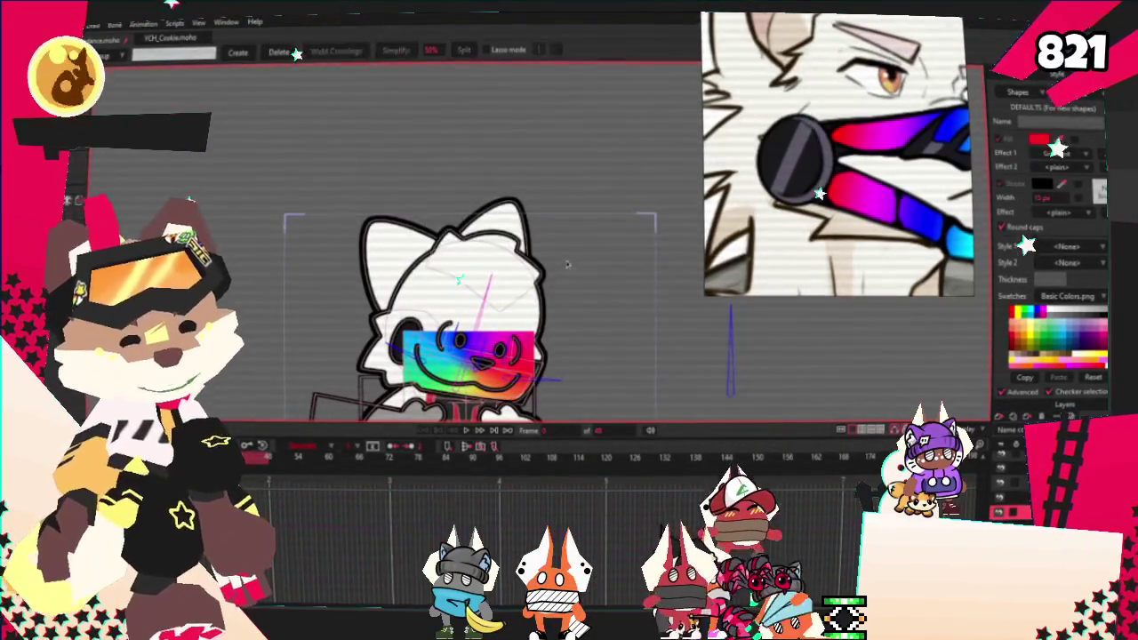
pyautogui.hotkey('ctrl', 'v')
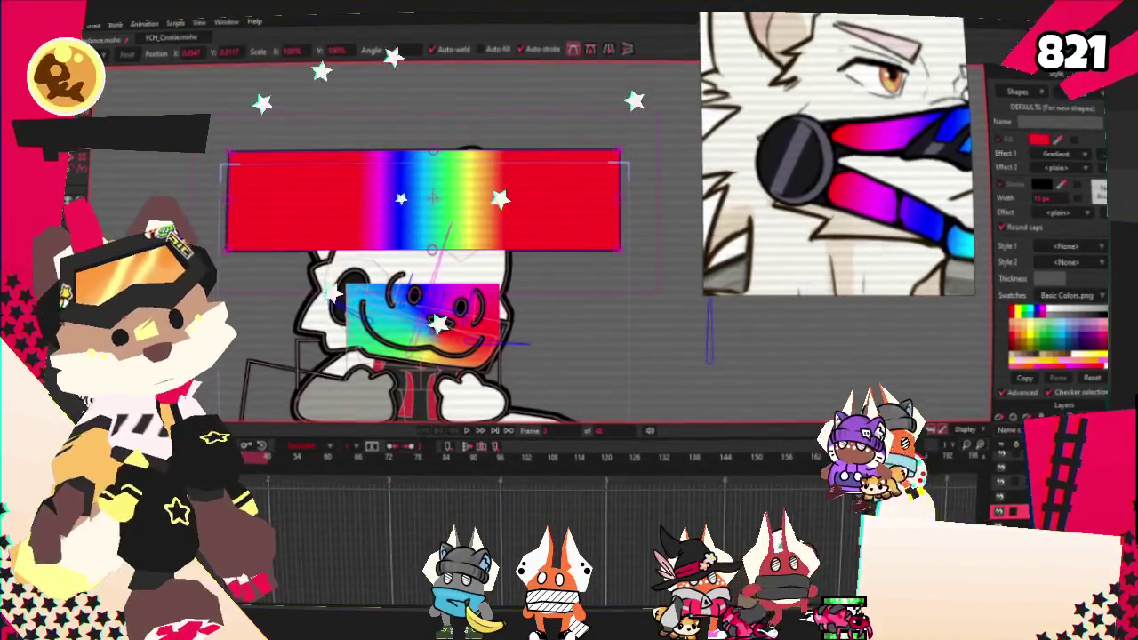
# Step: Drag the gradient across the band, then remove the rainbow band above the head
pyautogui.press('q')
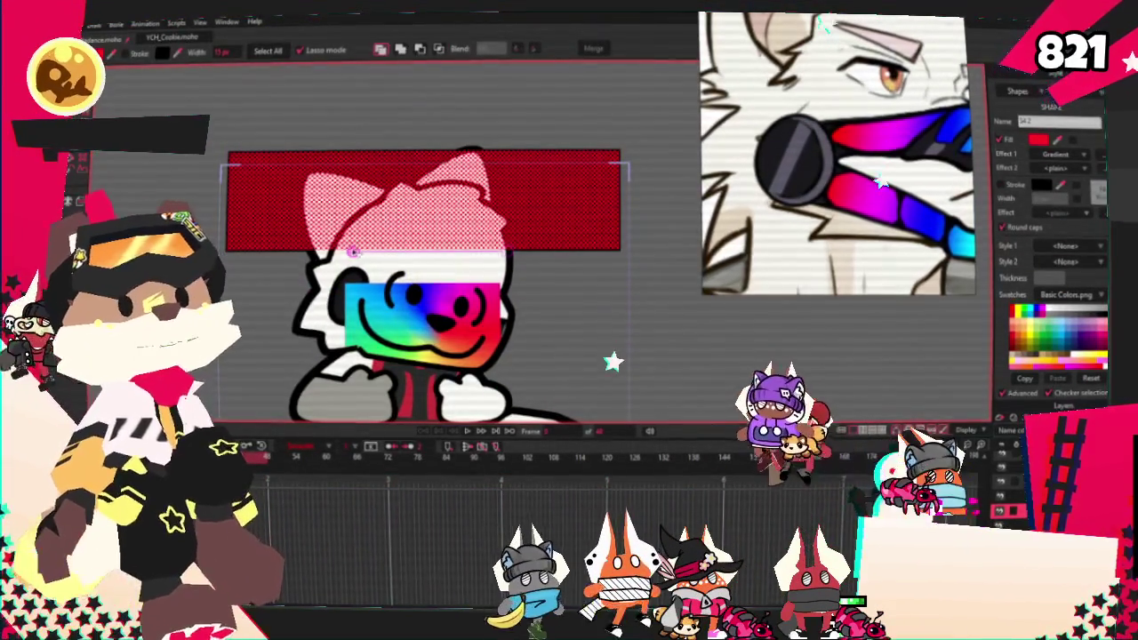
pyautogui.moveTo(423, 212); pyautogui.dragTo(259, 207)
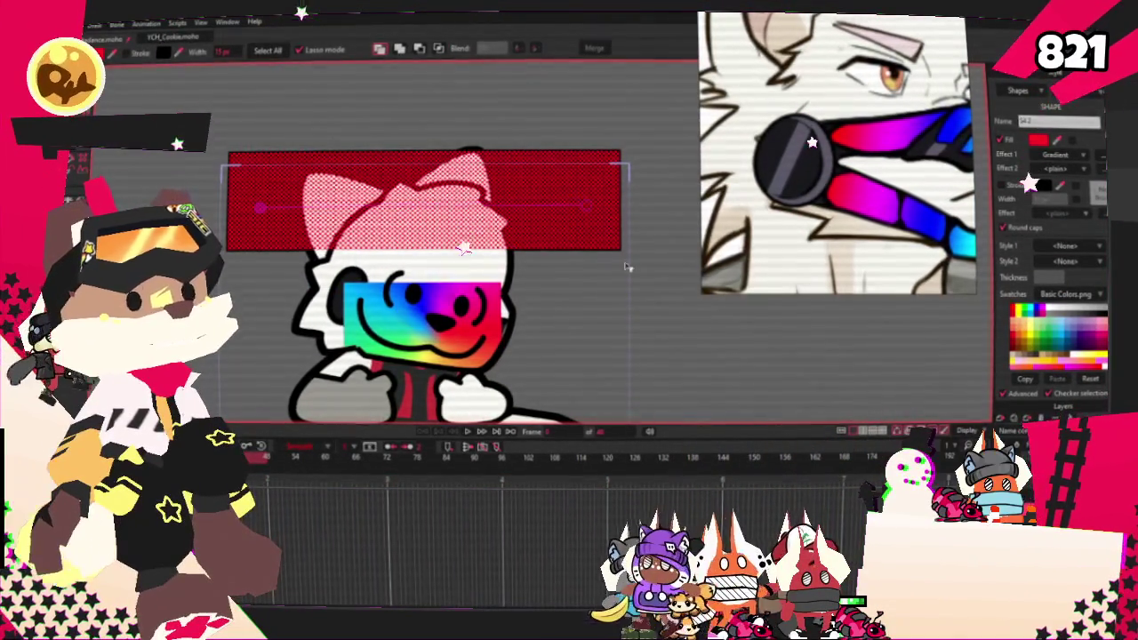
pyautogui.scroll(-1, 614, 248)
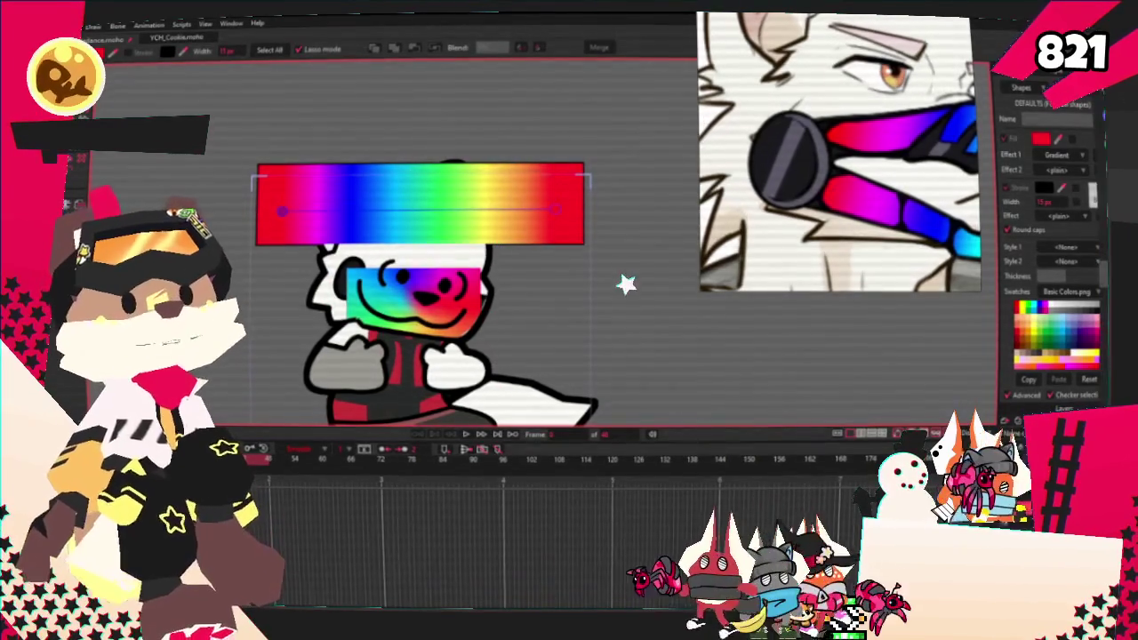
pyautogui.hotkey('ctrl', 'z')
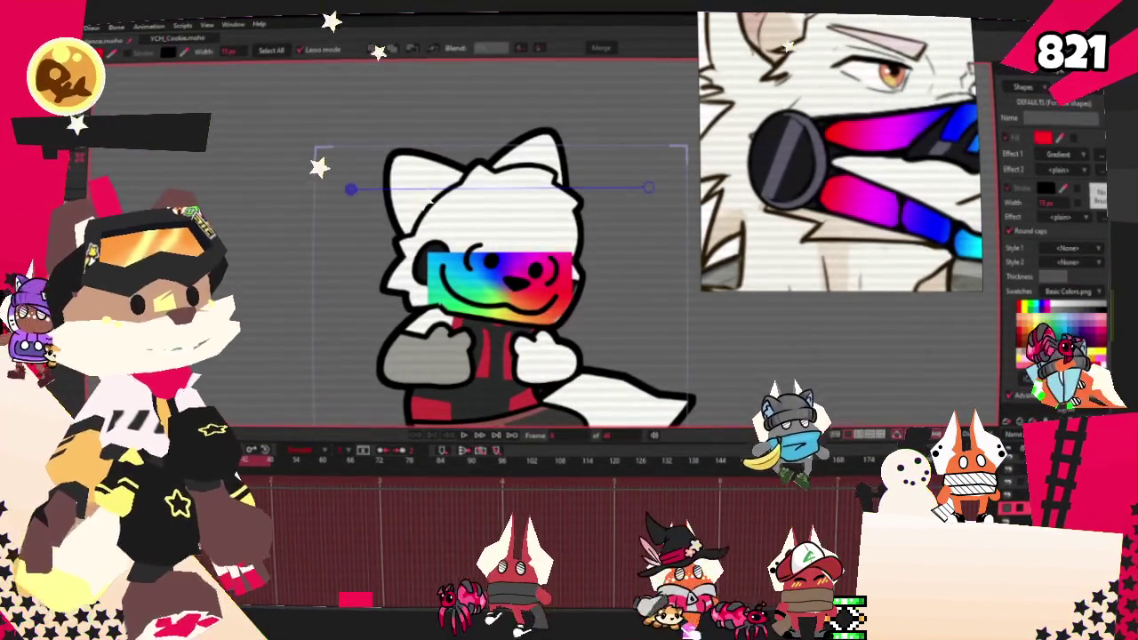
# Step: Select the rig's head bone with the bone selection tool
pyautogui.press('z')
pyautogui.click(427, 351)
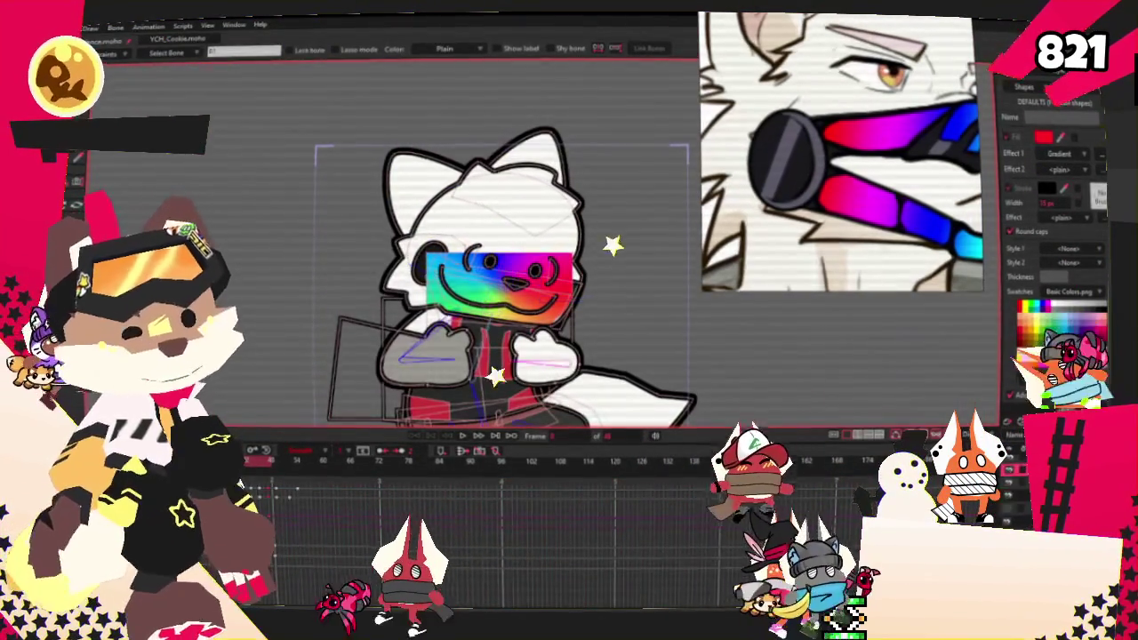
pyautogui.click(516, 233)
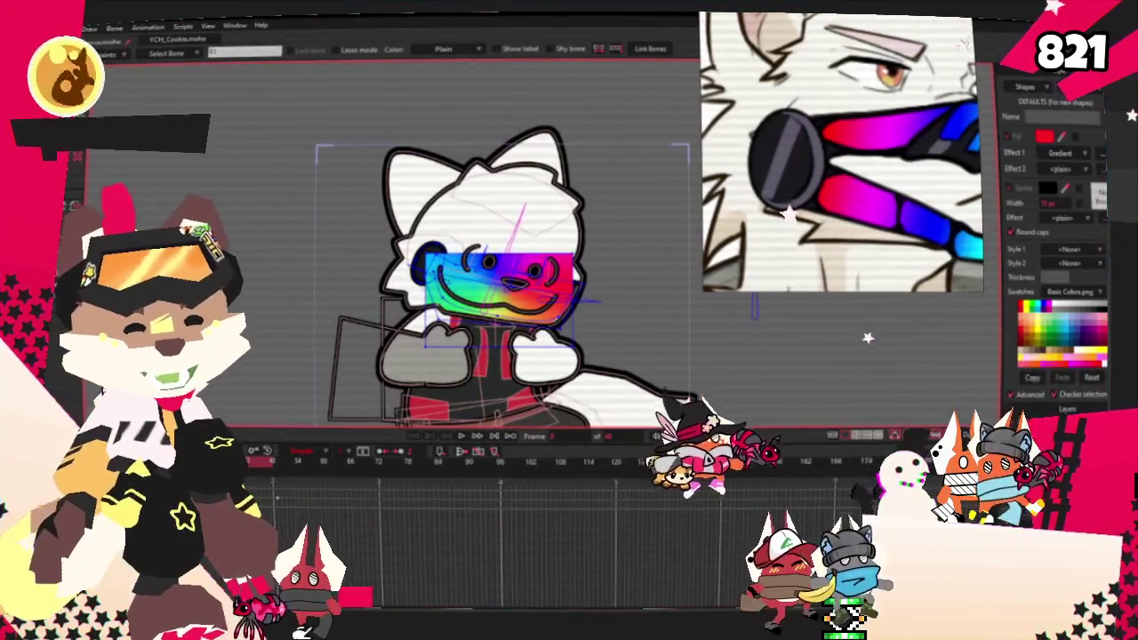
pyautogui.scroll(1, 533, 281)
pyautogui.scroll(2, 533, 282)
pyautogui.scroll(1, 532, 282)
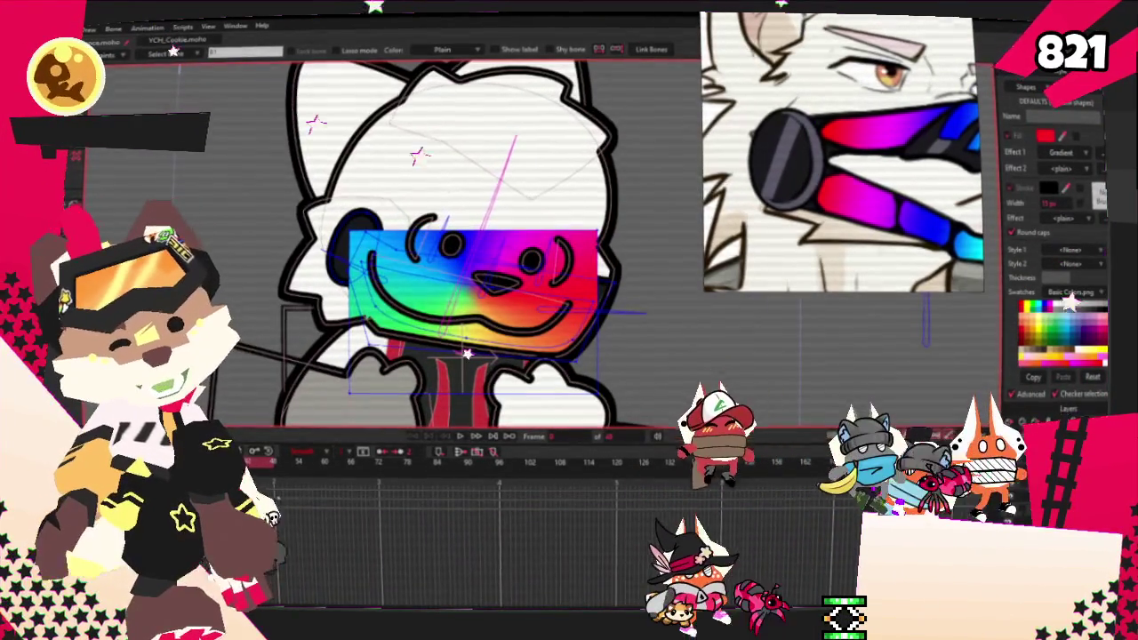
# Step: Select the face gradient shape and pull its right end down to curve around the mouth
pyautogui.press('t')
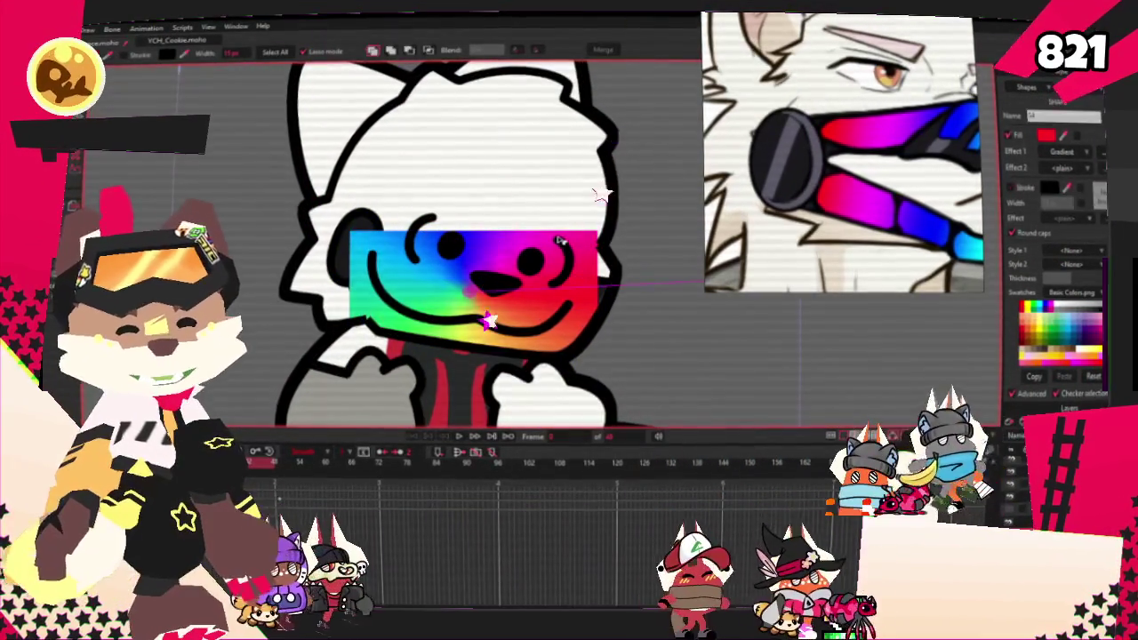
pyautogui.click(414, 338)
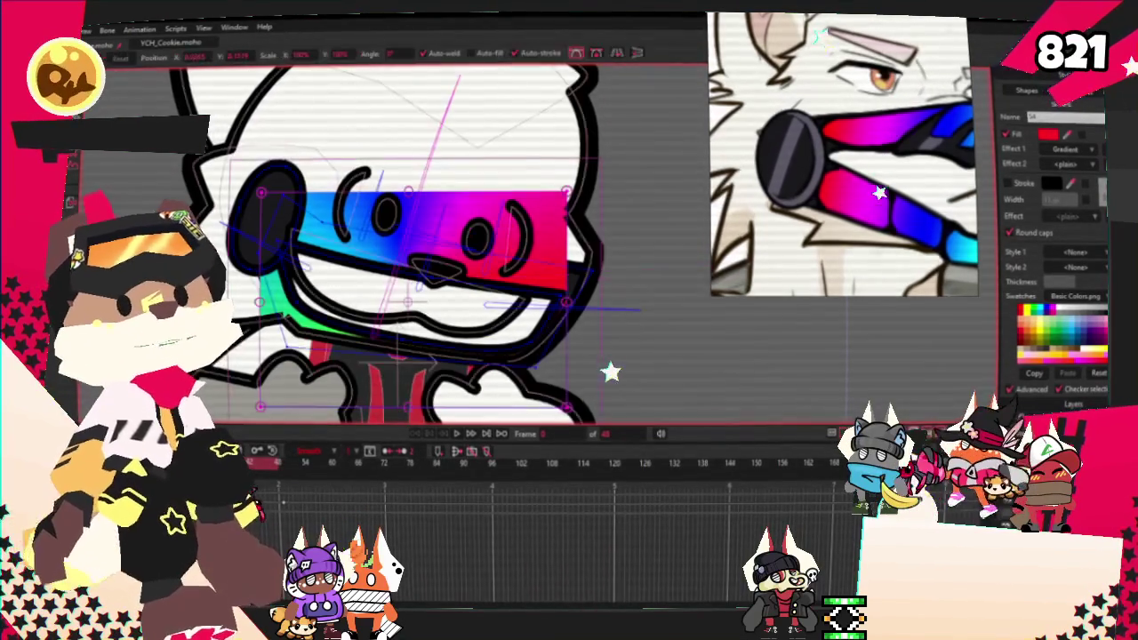
pyautogui.moveTo(576, 246); pyautogui.dragTo(594, 278)
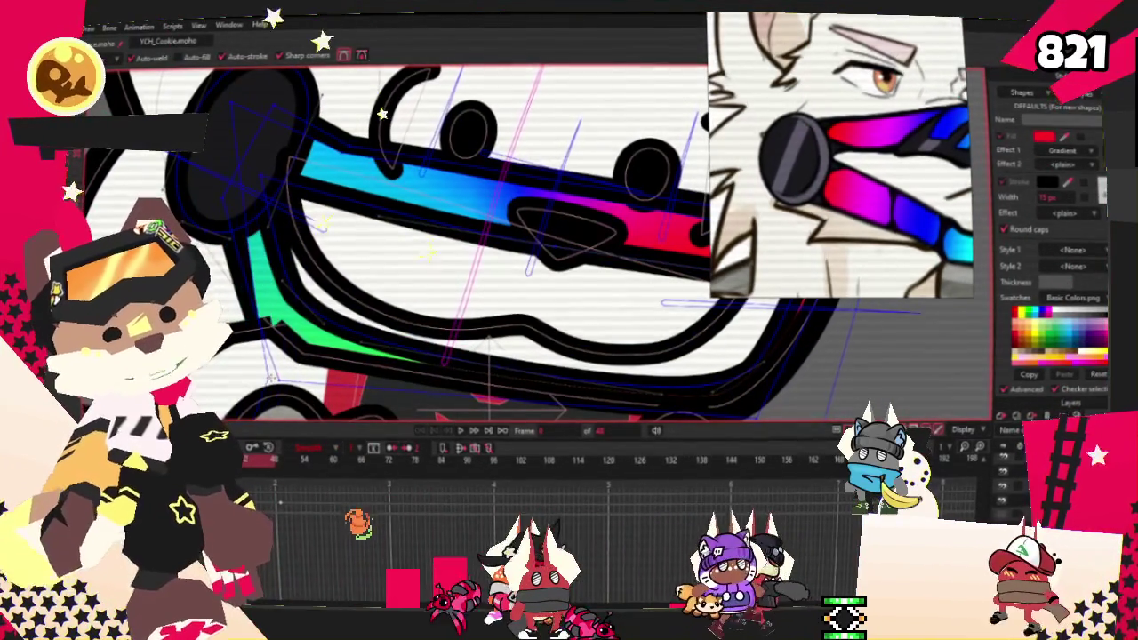
# Step: Zoom around the canvas and play the head-turn animation to check the rainbow visor
pyautogui.scroll(-3, 240, 142)
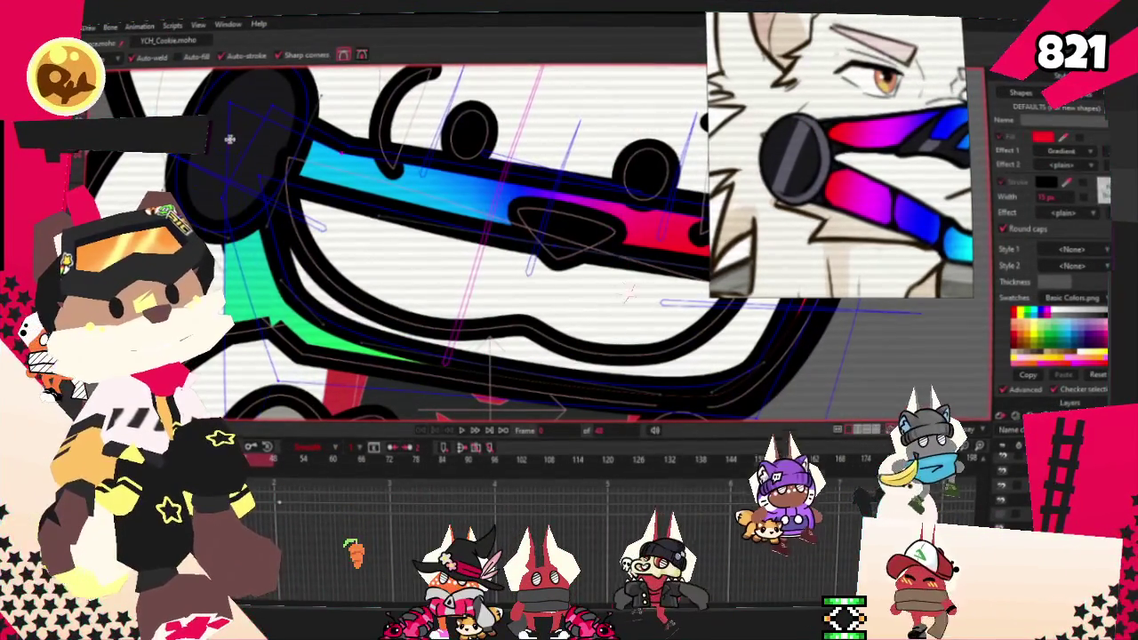
pyautogui.scroll(3, 240, 142)
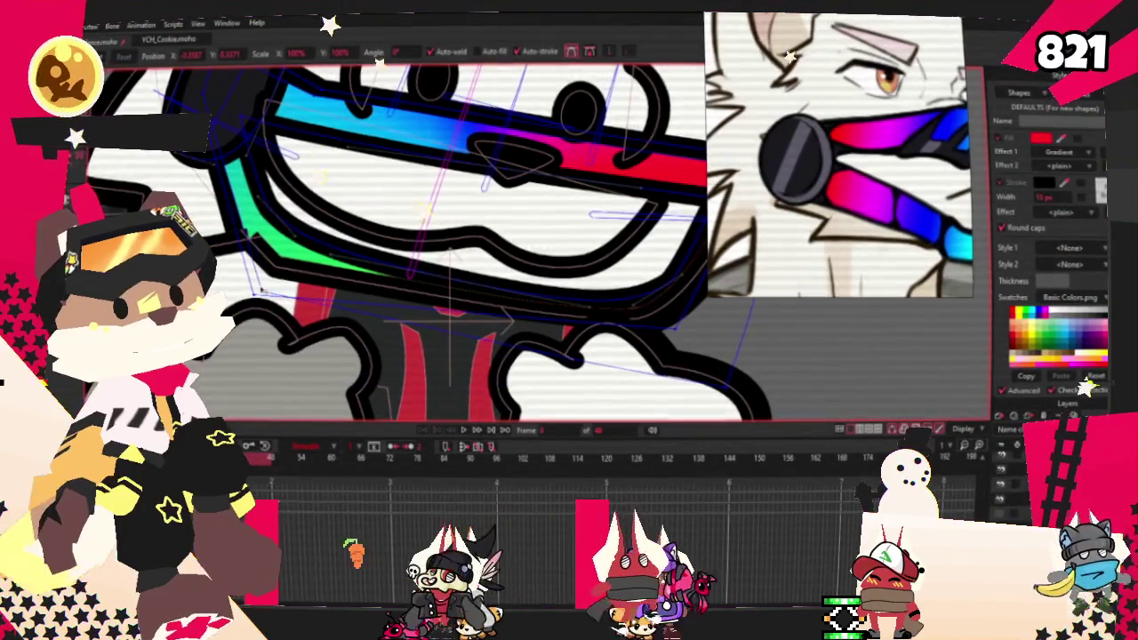
pyautogui.scroll(-2, 625, 362)
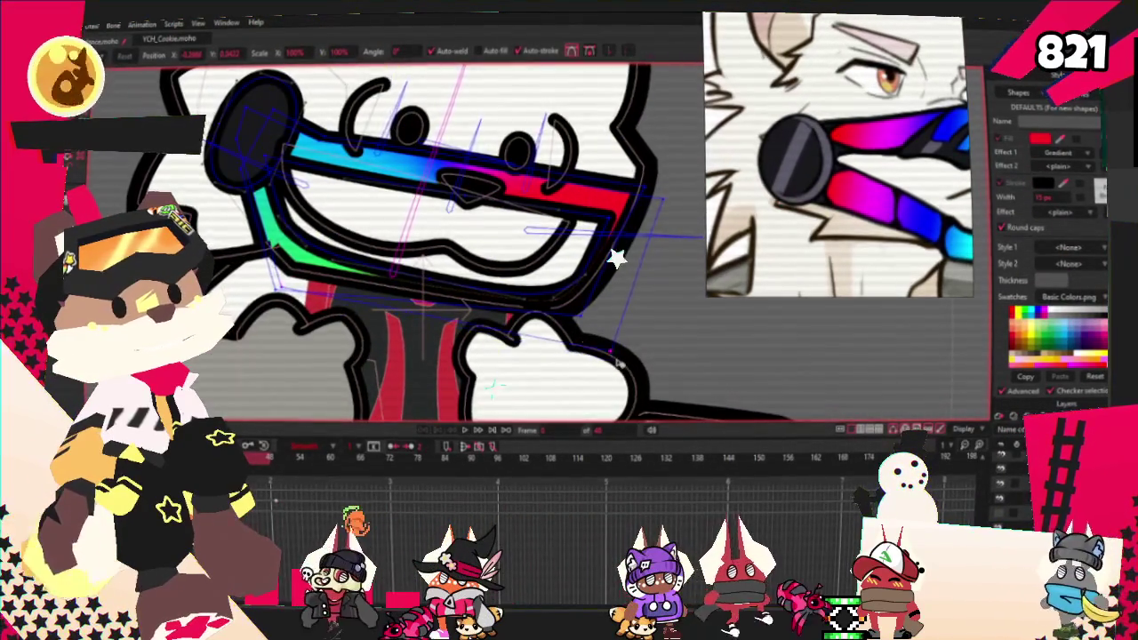
pyautogui.scroll(3, 581, 314)
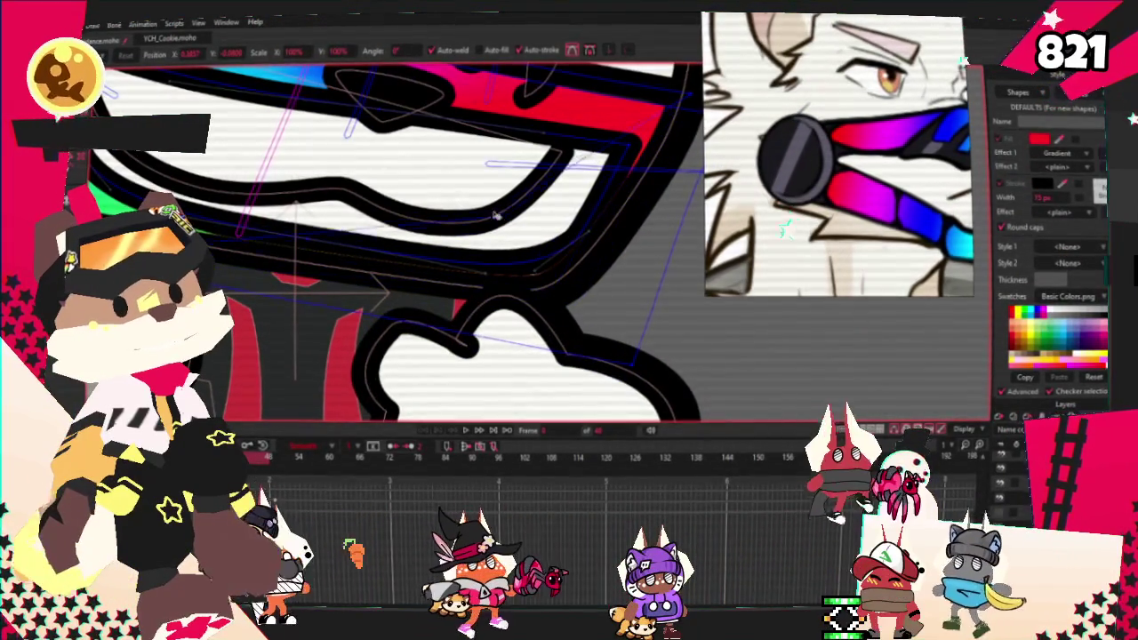
pyautogui.scroll(-3, 509, 312)
pyautogui.scroll(3, 507, 310)
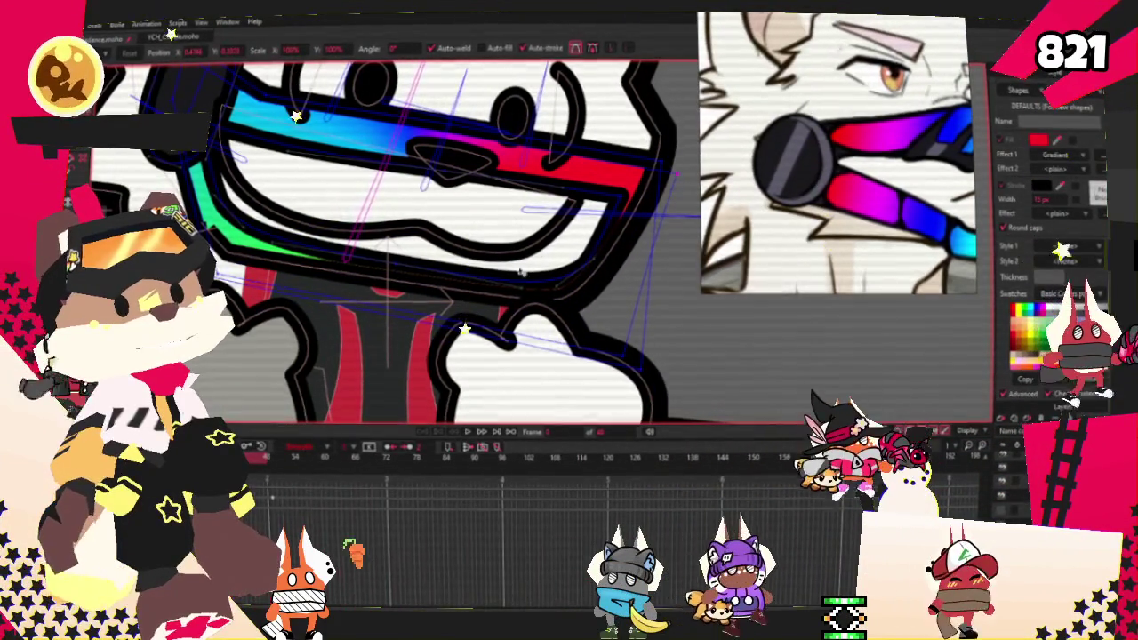
pyautogui.scroll(-3, 389, 300)
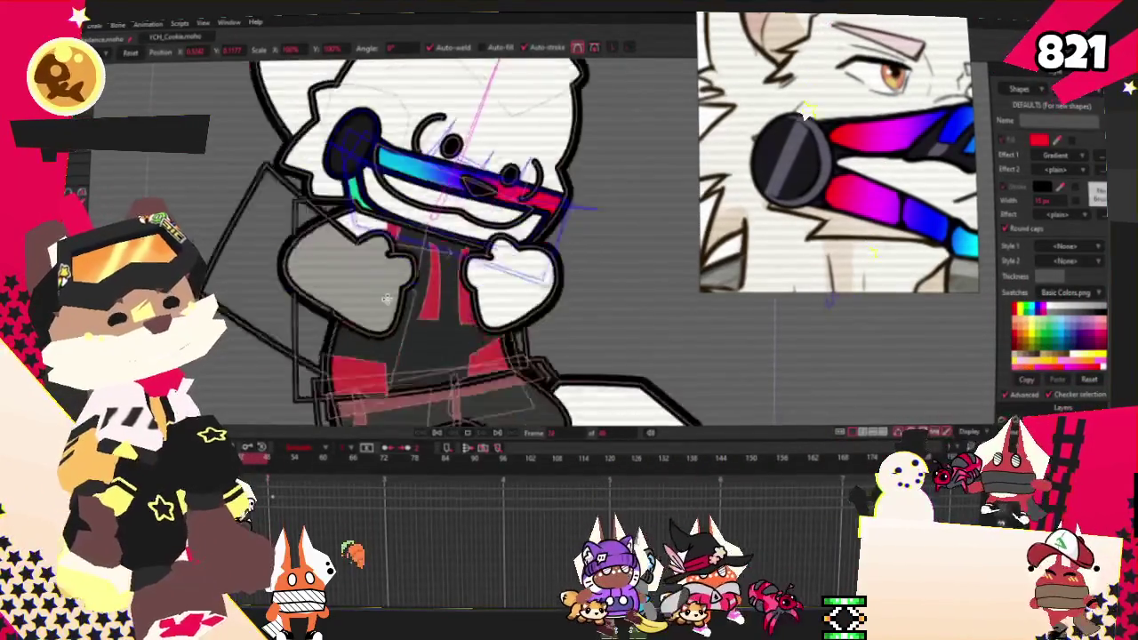
pyautogui.press('space')
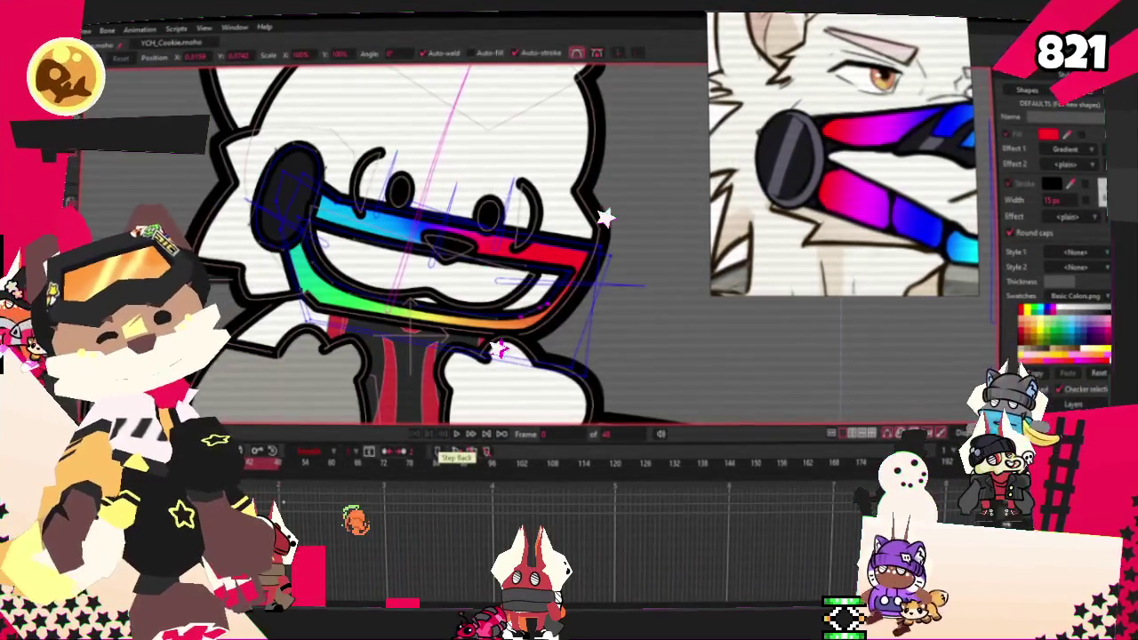
pyautogui.press('g')
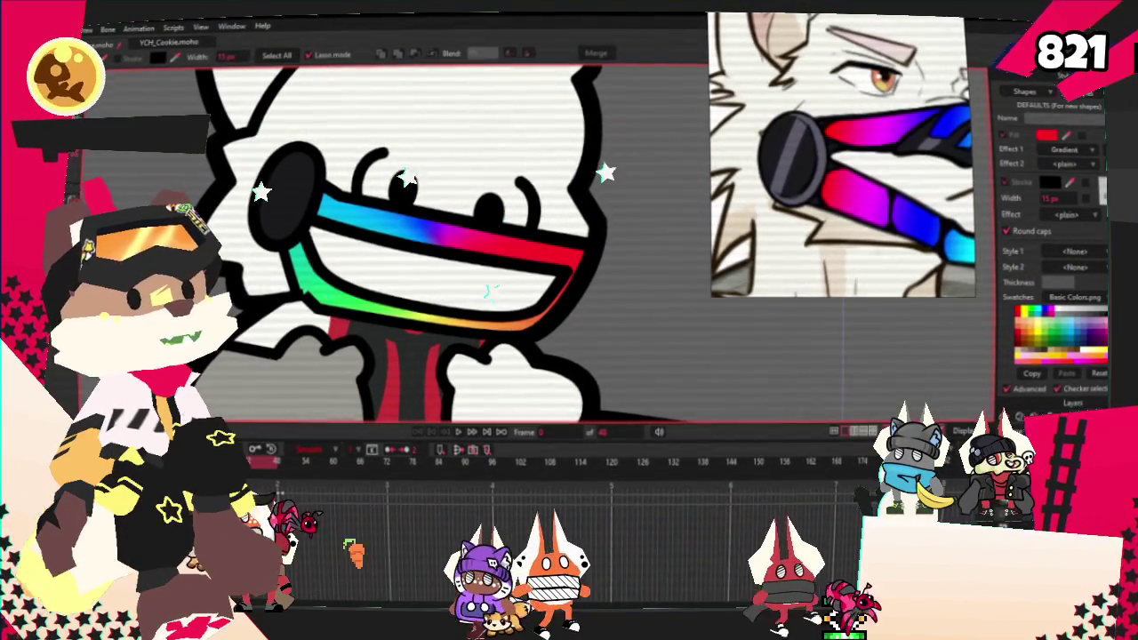
# Step: Click through the face and visor shapes until the rainbow gradient band is selected
pyautogui.hotkey('ctrl', 'z')
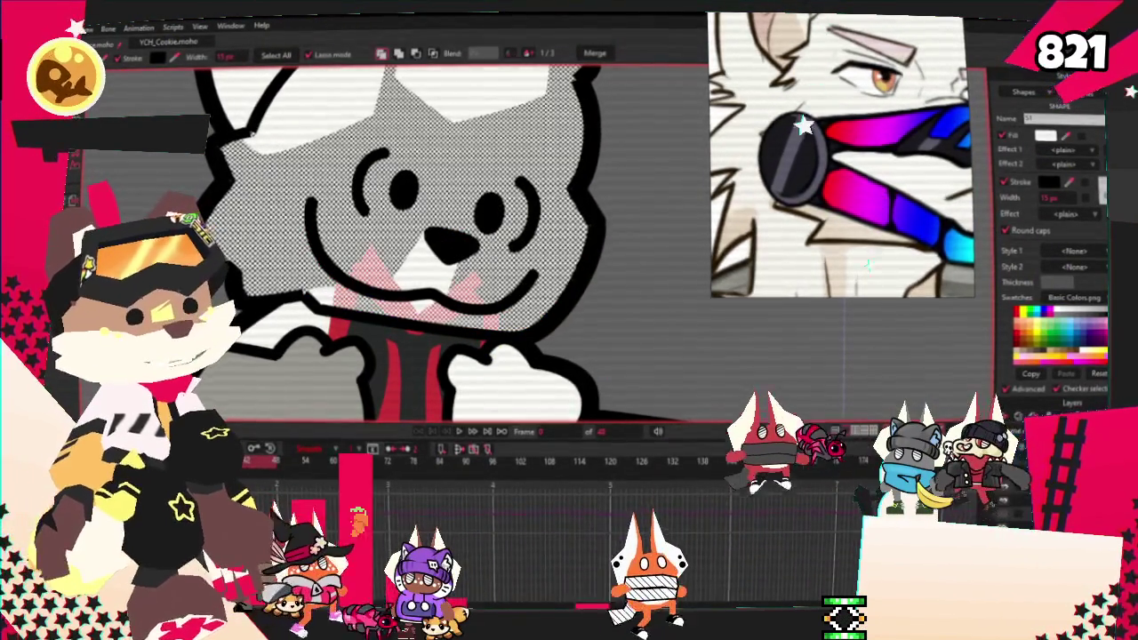
pyautogui.click(444, 276)
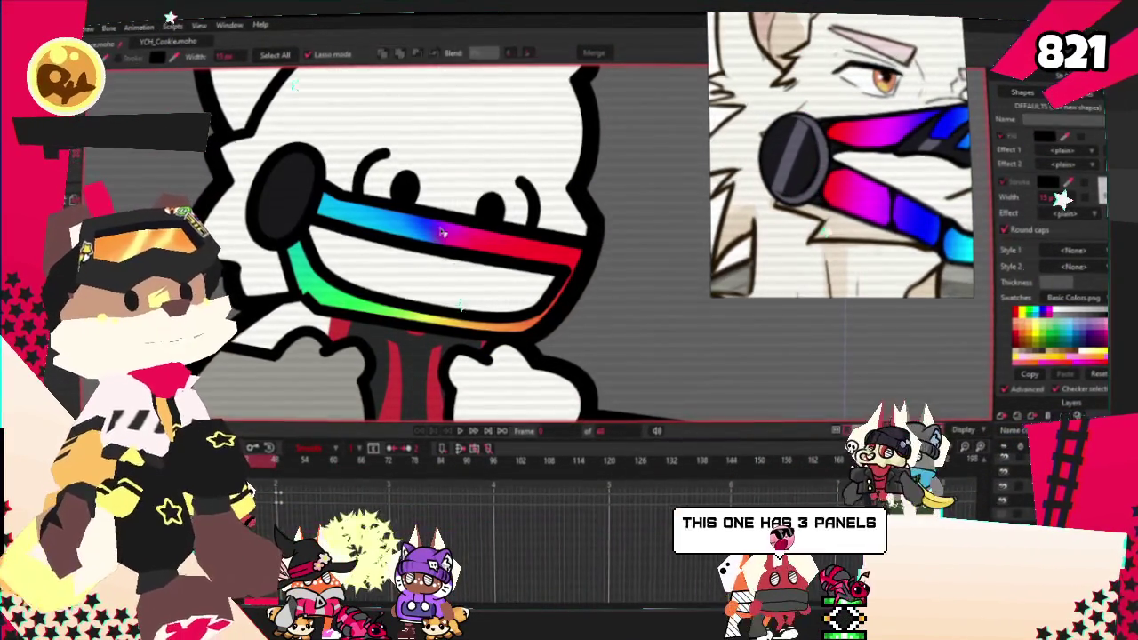
pyautogui.scroll(2, 361, 258)
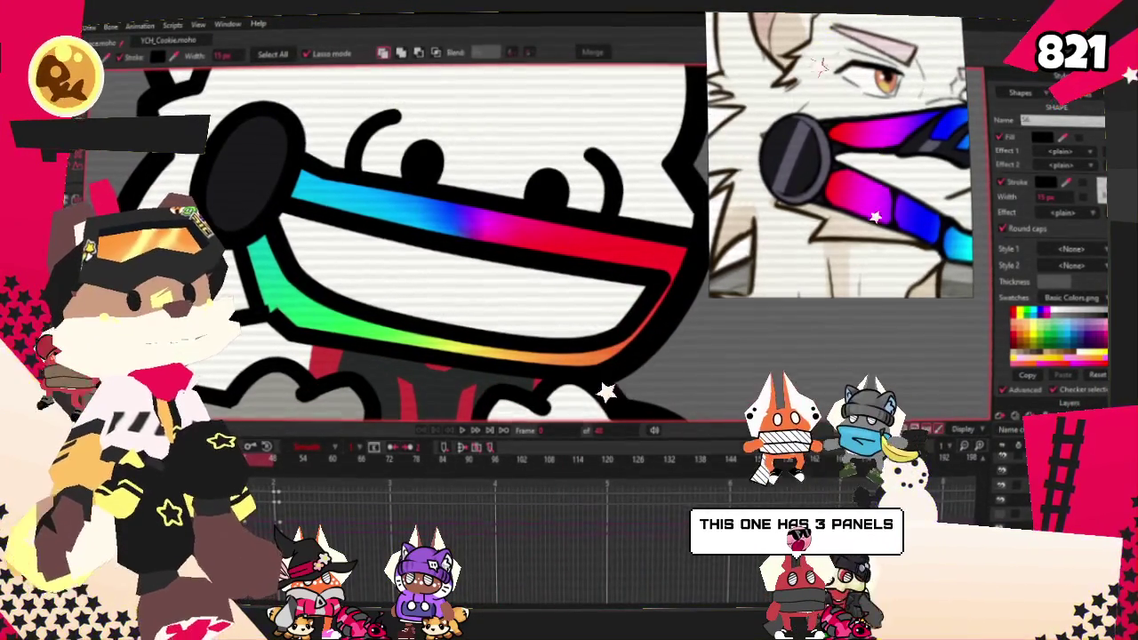
pyautogui.scroll(-5, 587, 280)
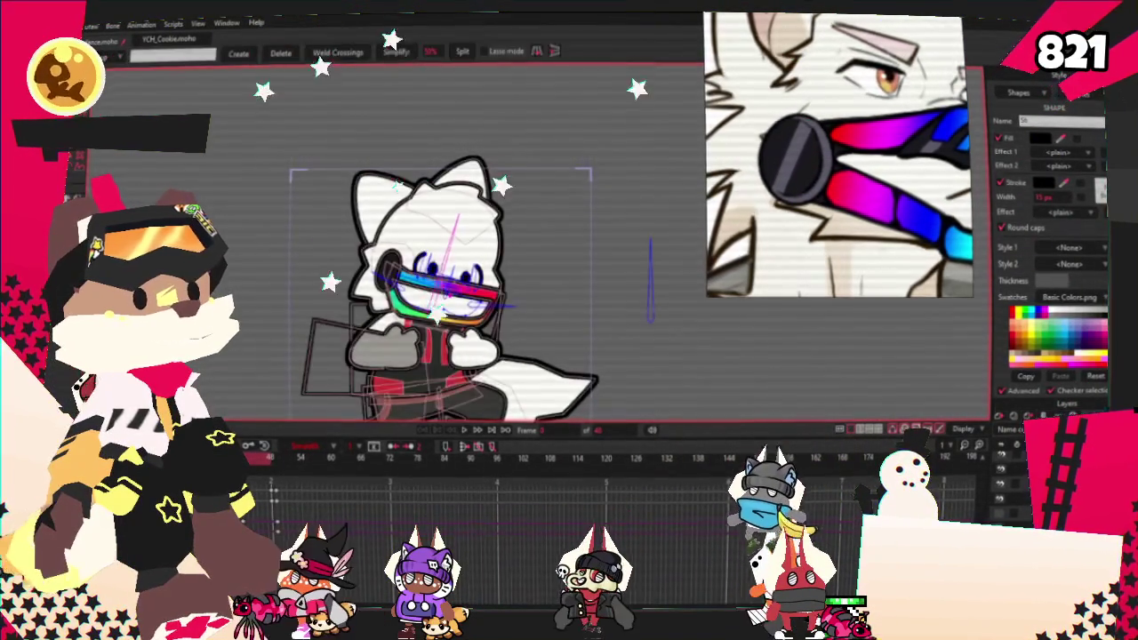
pyautogui.scroll(5, 622, 284)
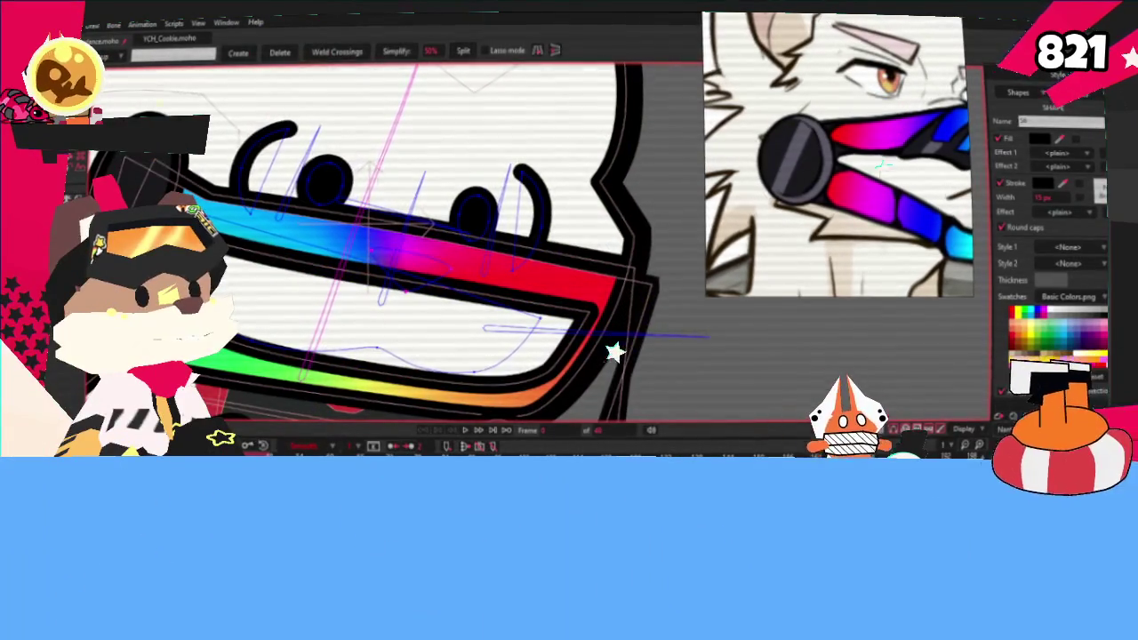
pyautogui.click(604, 407)
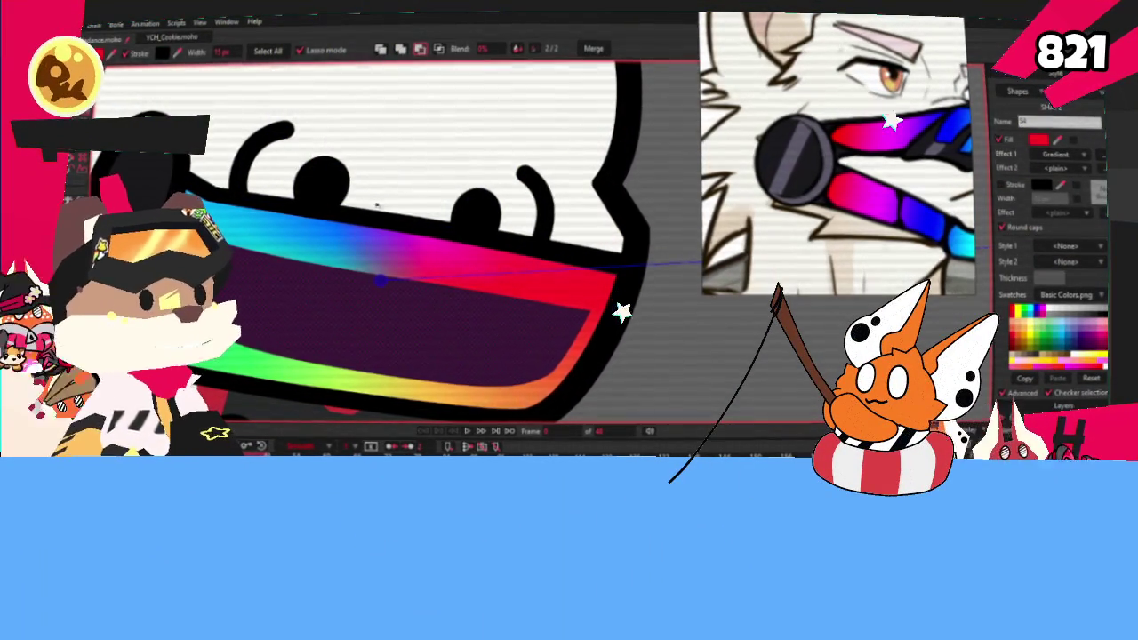
# Step: Zoom out to the full cat and play the animation, stopping on a turned pose
pyautogui.scroll(-3, 484, 302)
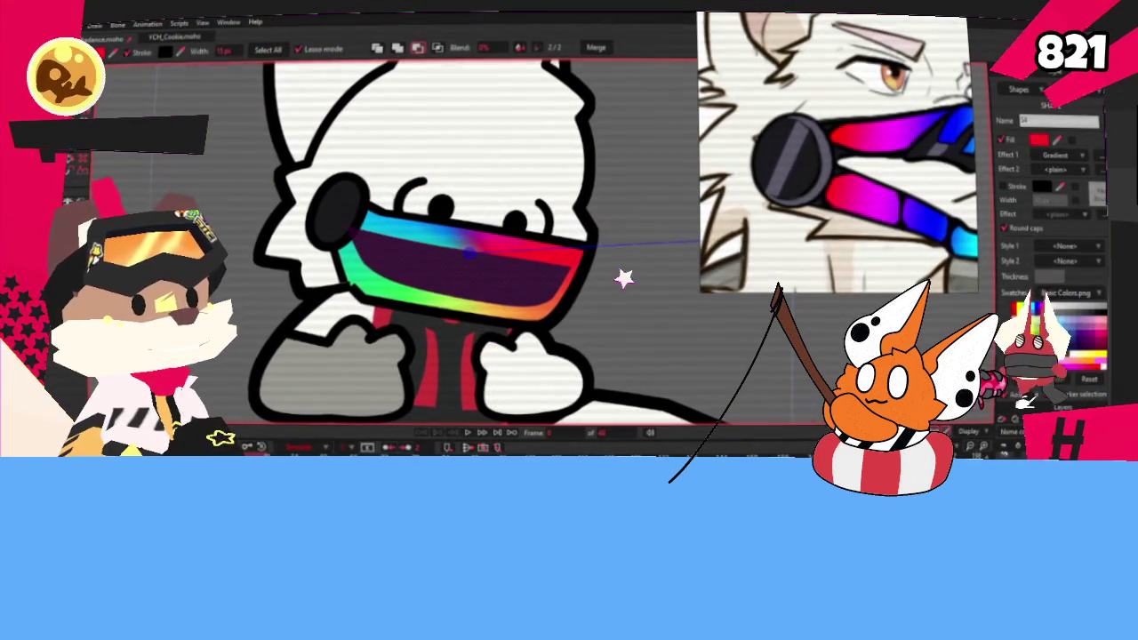
pyautogui.scroll(2, 504, 246)
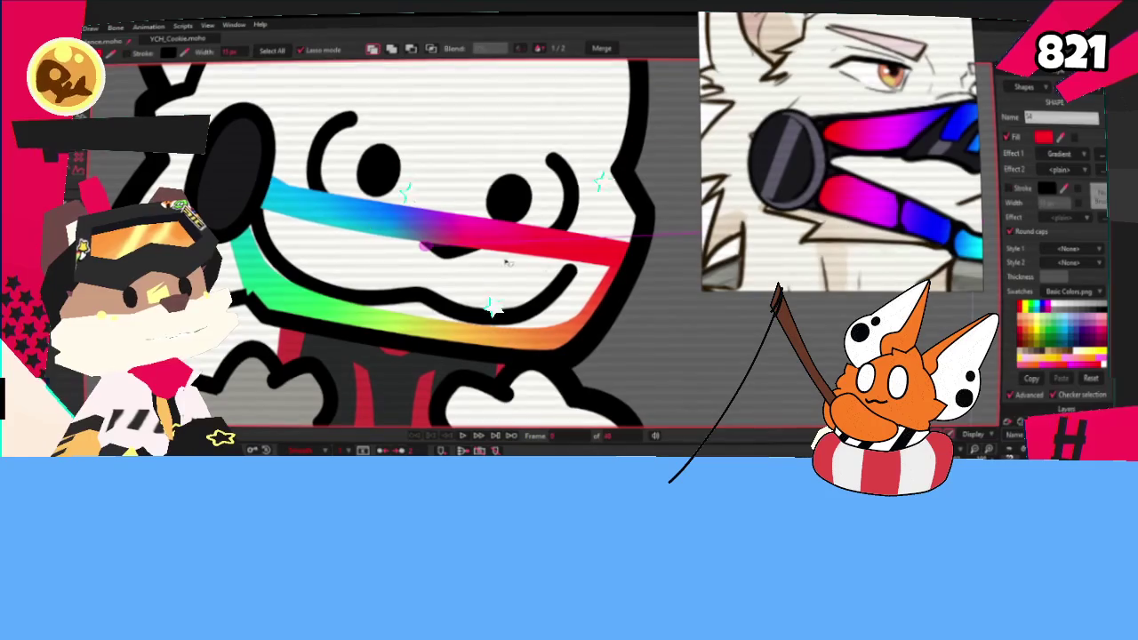
pyautogui.scroll(-3, 233, 121)
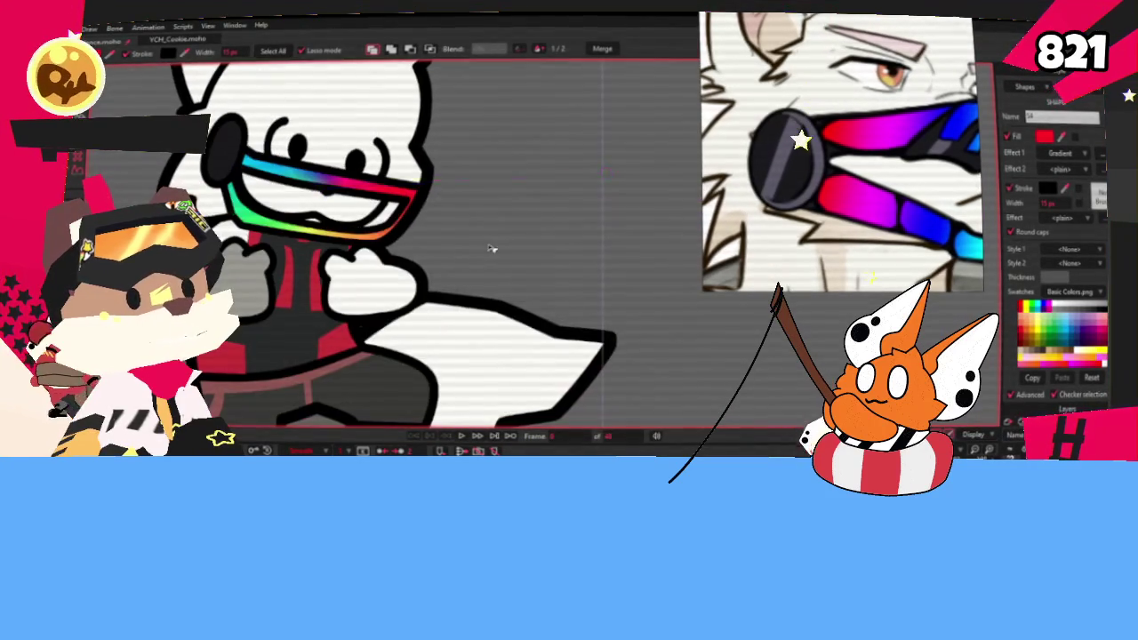
pyautogui.scroll(3, 287, 177)
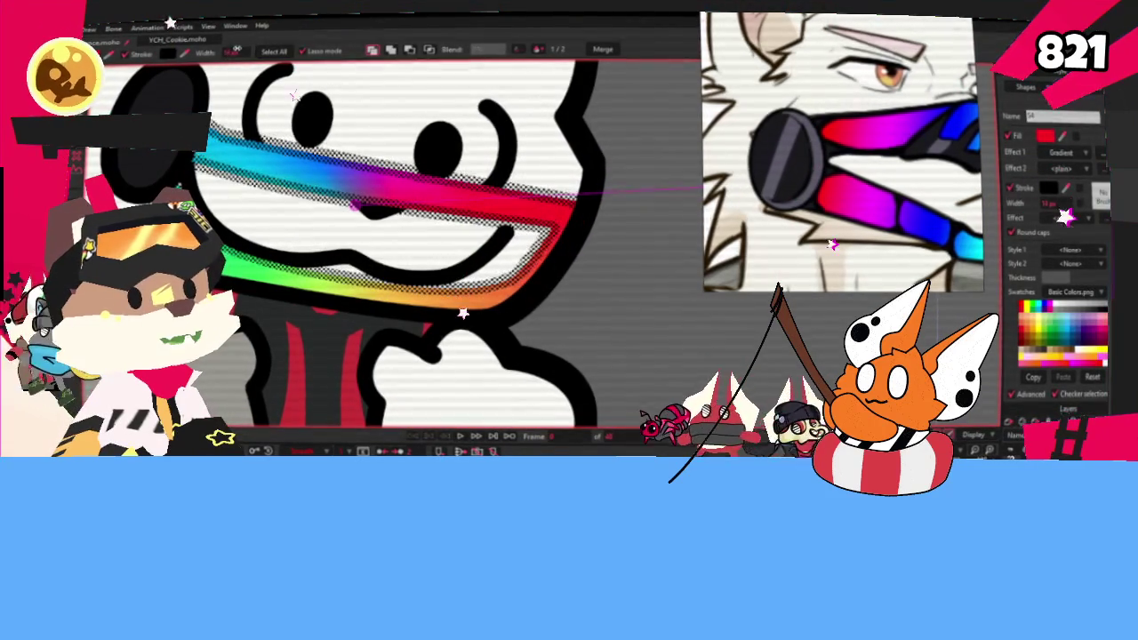
pyautogui.scroll(-2, 612, 266)
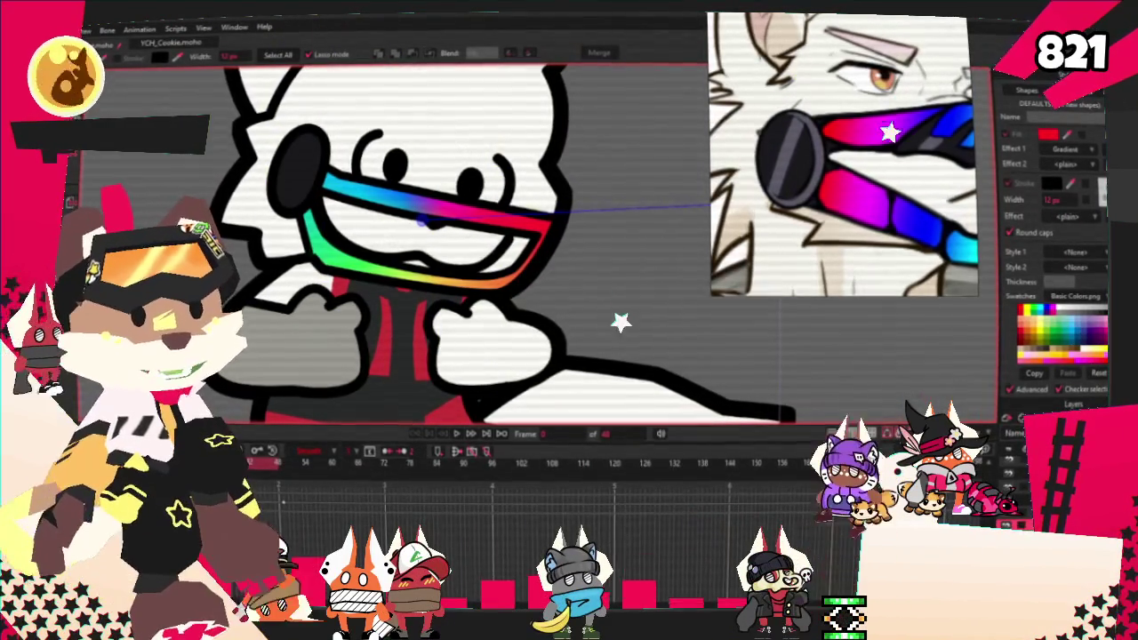
pyautogui.click(458, 433)
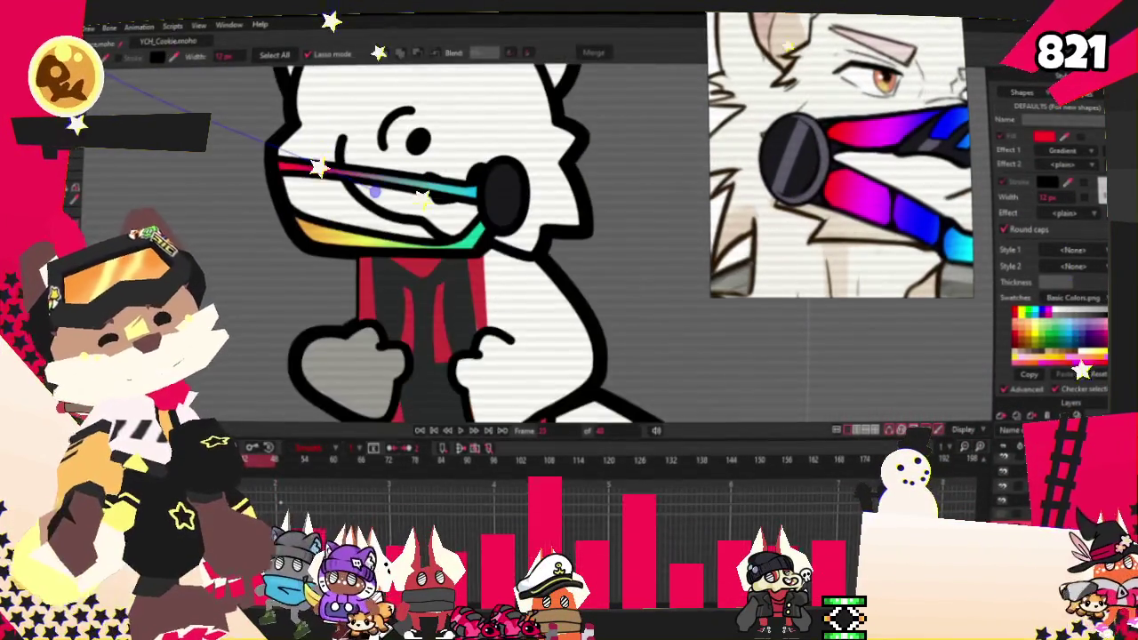
pyautogui.scroll(-3, 202, 220)
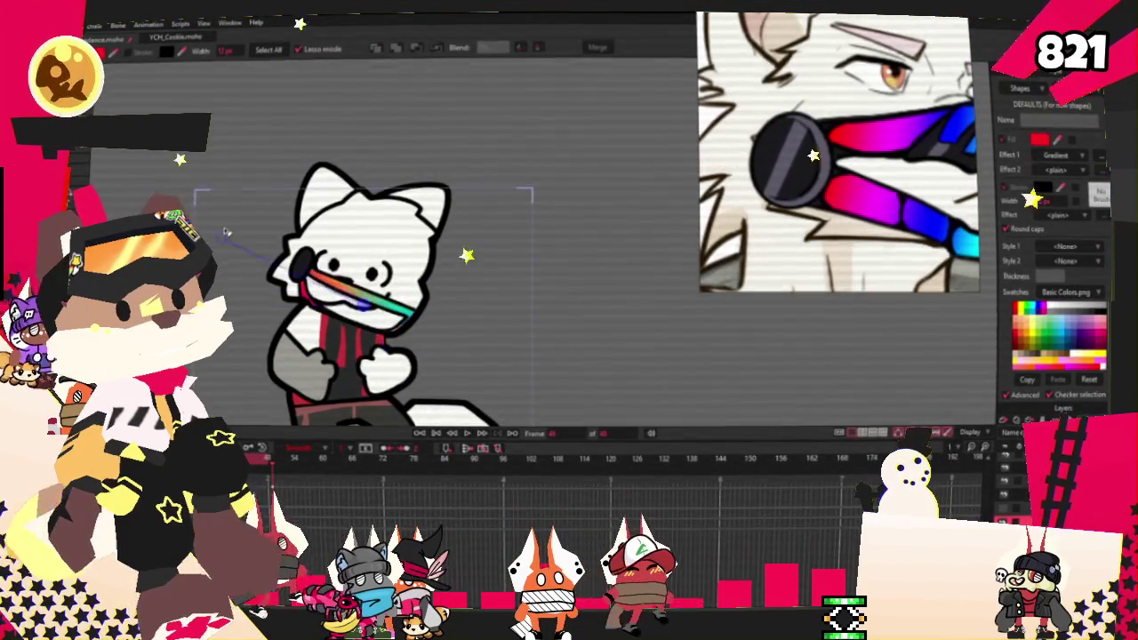
pyautogui.click(466, 432)
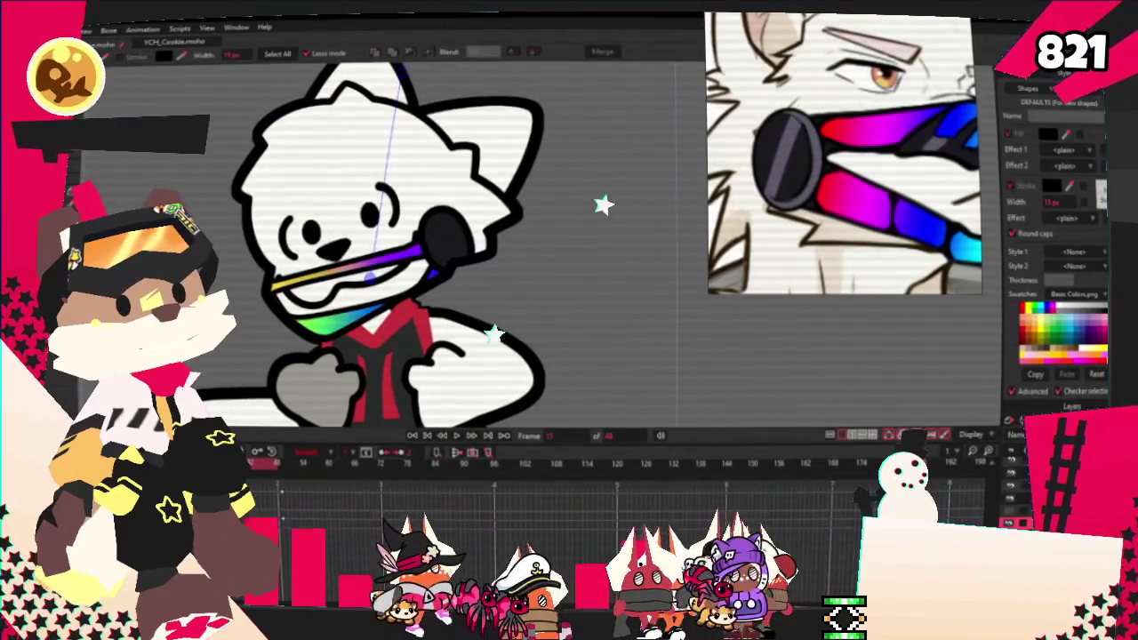
# Step: On frame 11, drag the visor and mic points to fit the turned head
pyautogui.press('g')
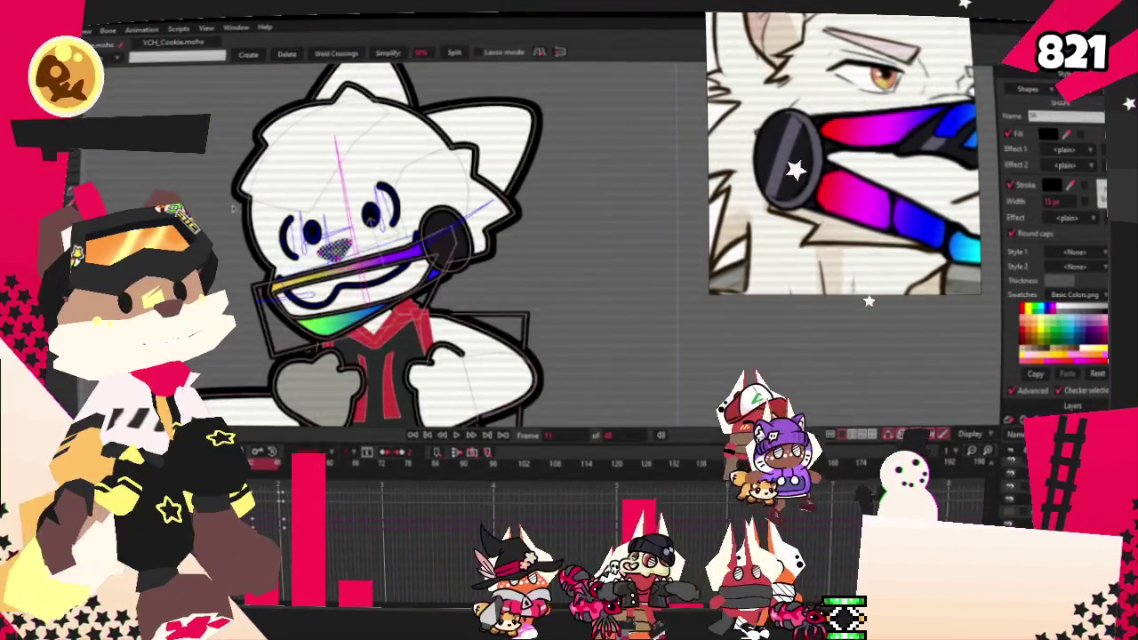
pyautogui.scroll(2, 276, 240)
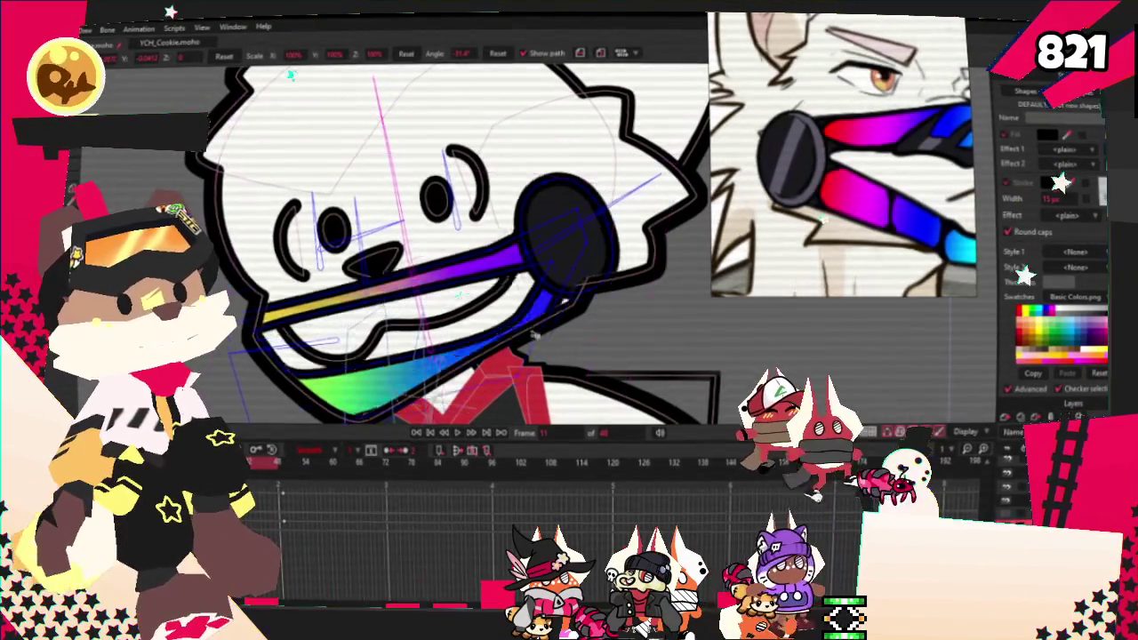
pyautogui.moveTo(426, 276); pyautogui.dragTo(494, 302)
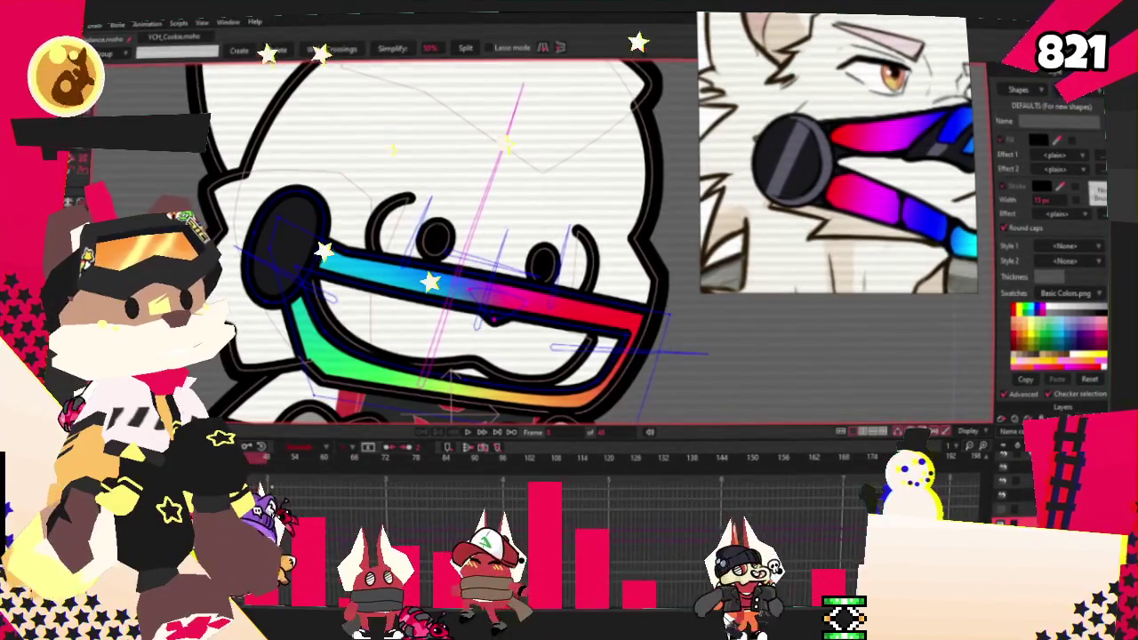
# Step: Replay the head-turn animation to review the visor, stopping at frame 23
pyautogui.click(469, 433)
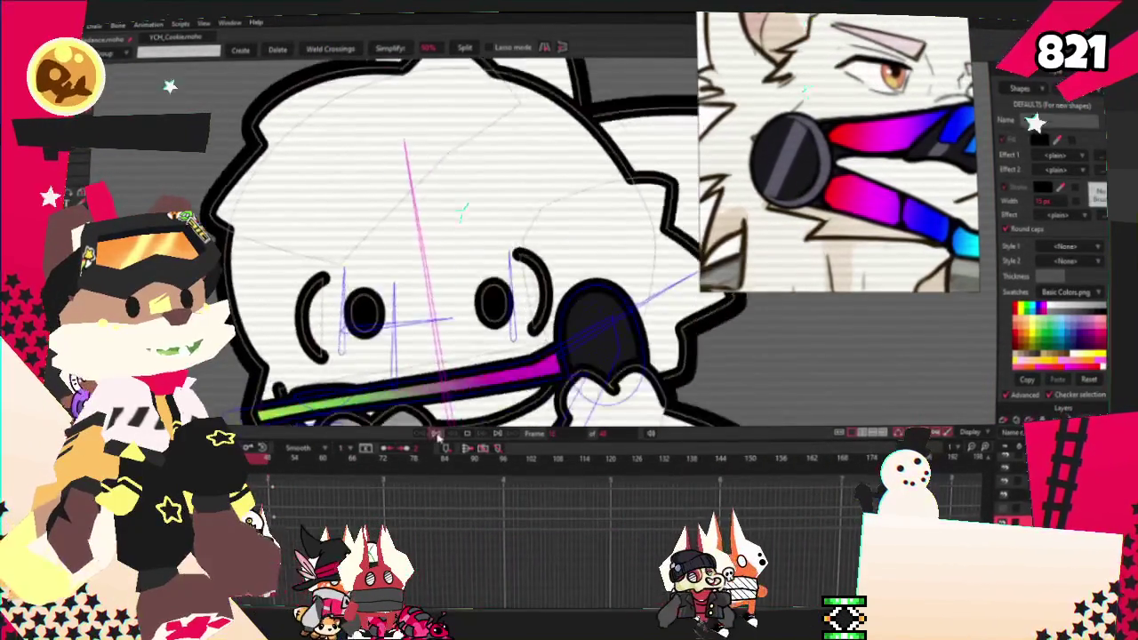
pyautogui.press('i')
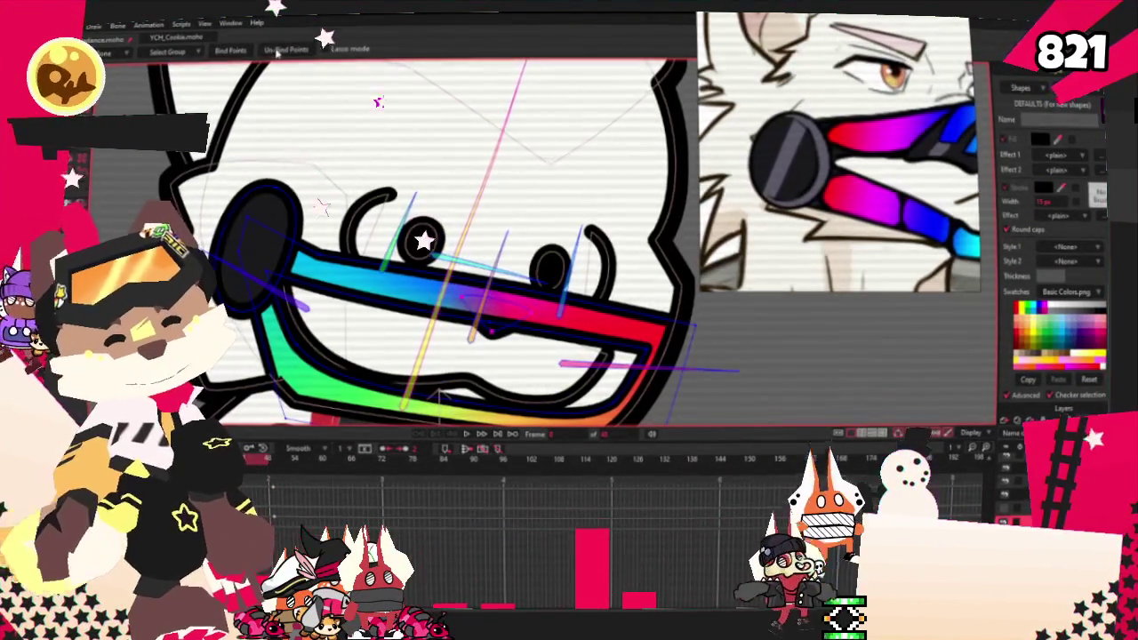
pyautogui.click(468, 434)
pyautogui.press('g')
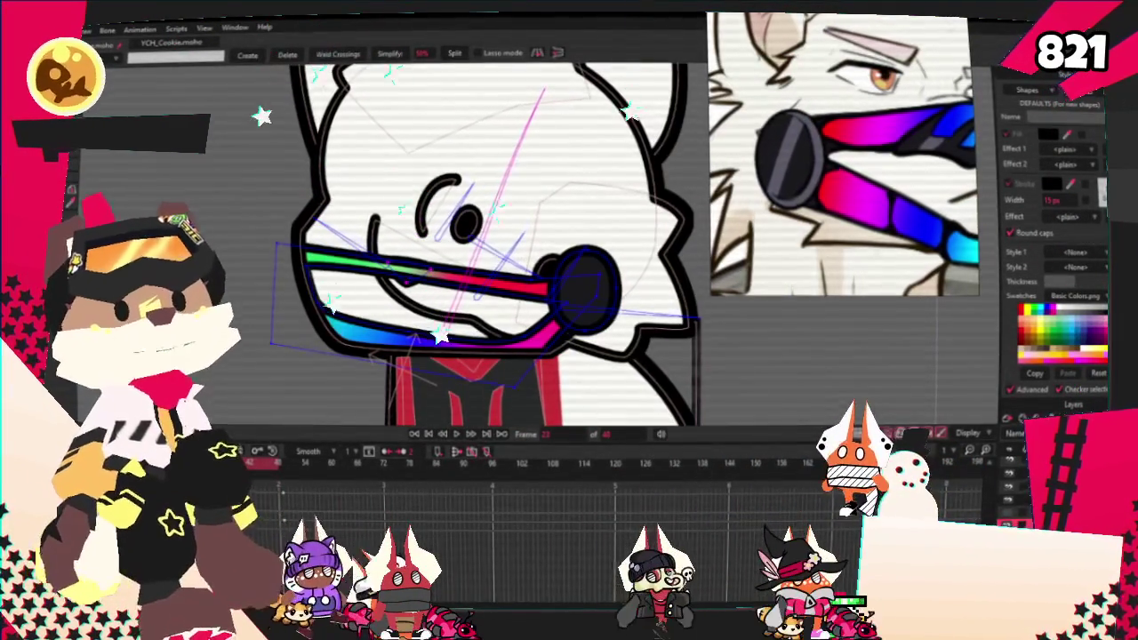
# Step: Rotate the visor layer on frame 23 to fit the turned head, then rewind to frame 0
pyautogui.press('0')
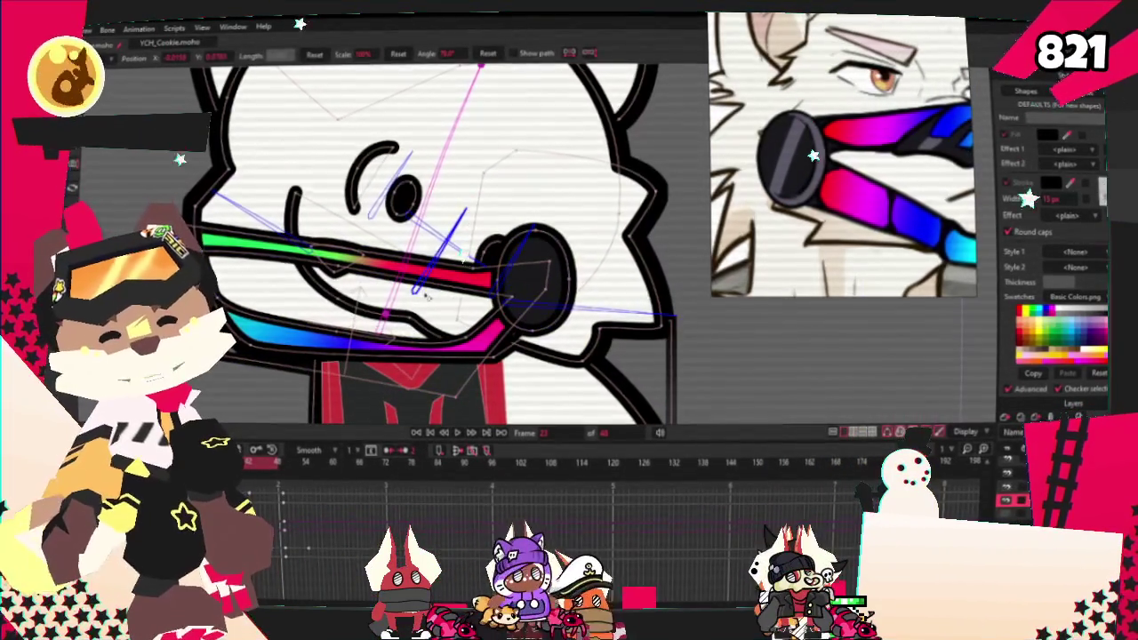
pyautogui.moveTo(462, 214); pyautogui.dragTo(435, 171)
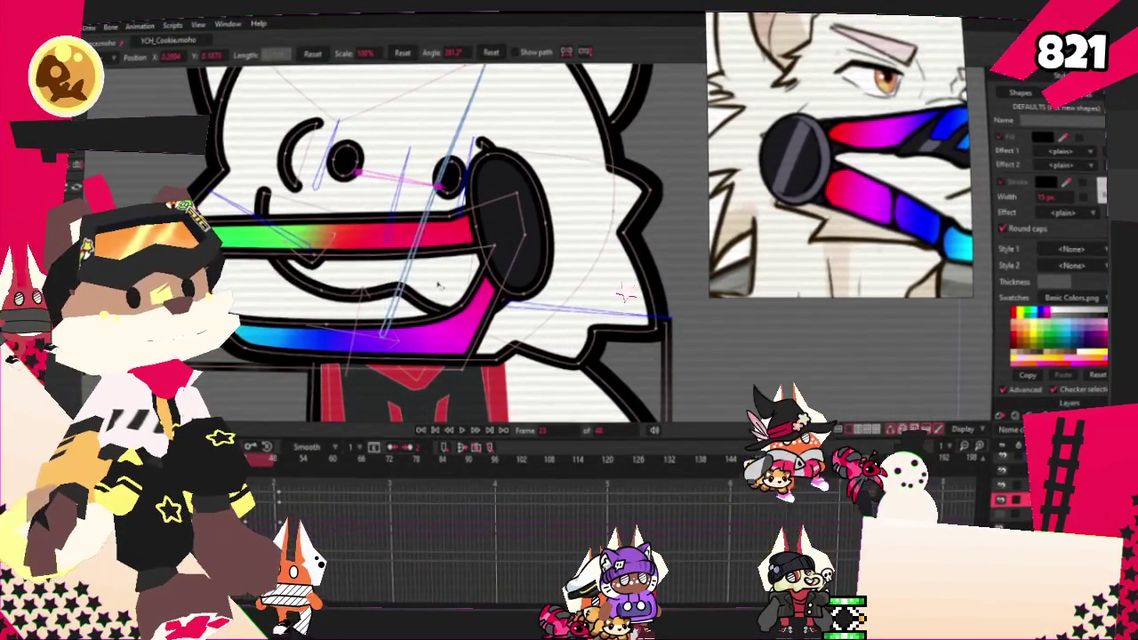
pyautogui.click(455, 427)
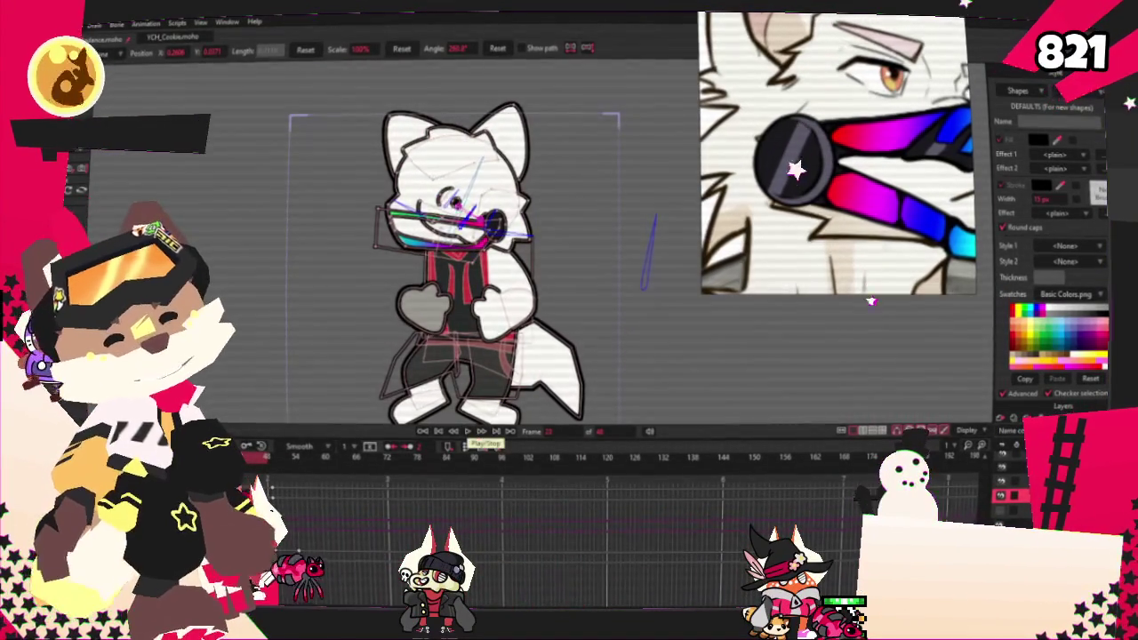
pyautogui.scroll(2, 476, 199)
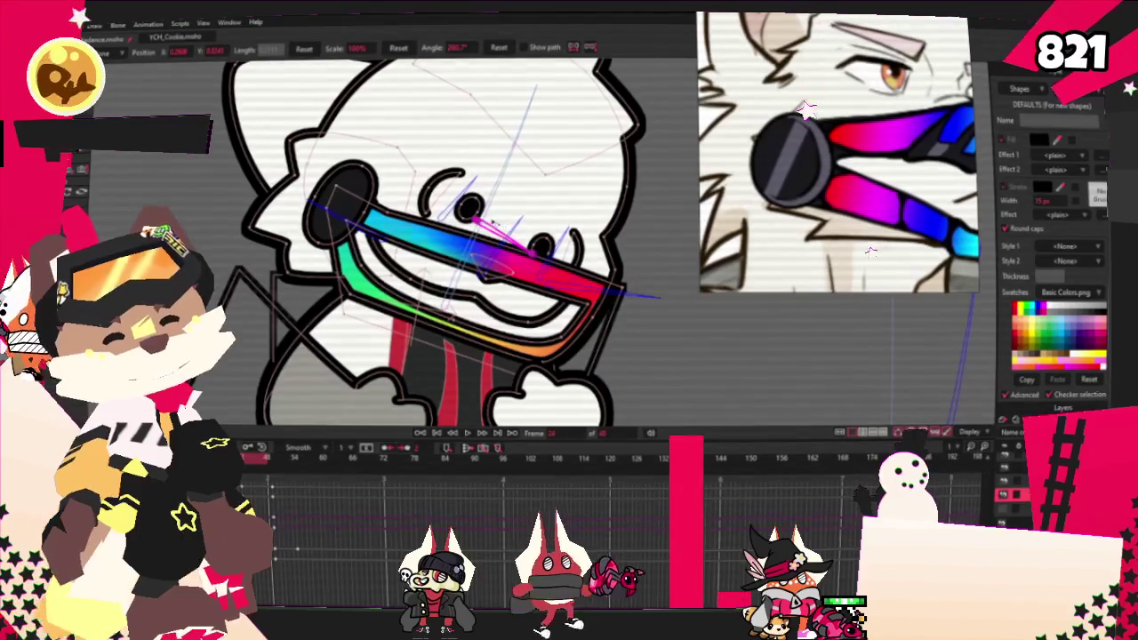
# Step: Rotate the visor layer on this frame, then play the animation to check the head turn
pyautogui.moveTo(487, 218); pyautogui.dragTo(536, 223)
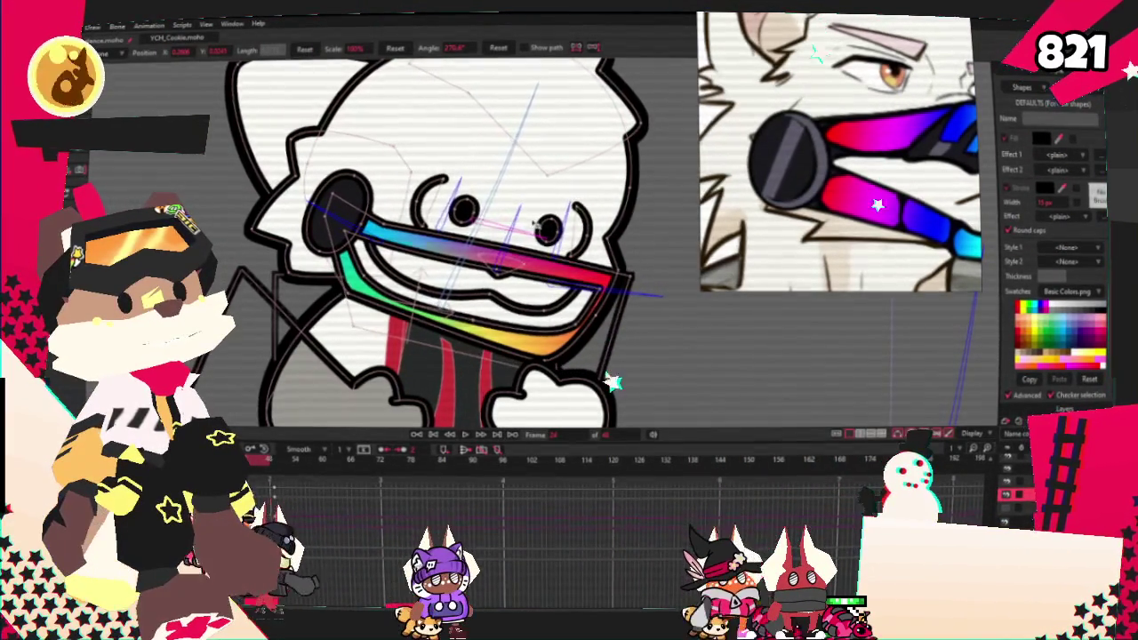
pyautogui.click(466, 435)
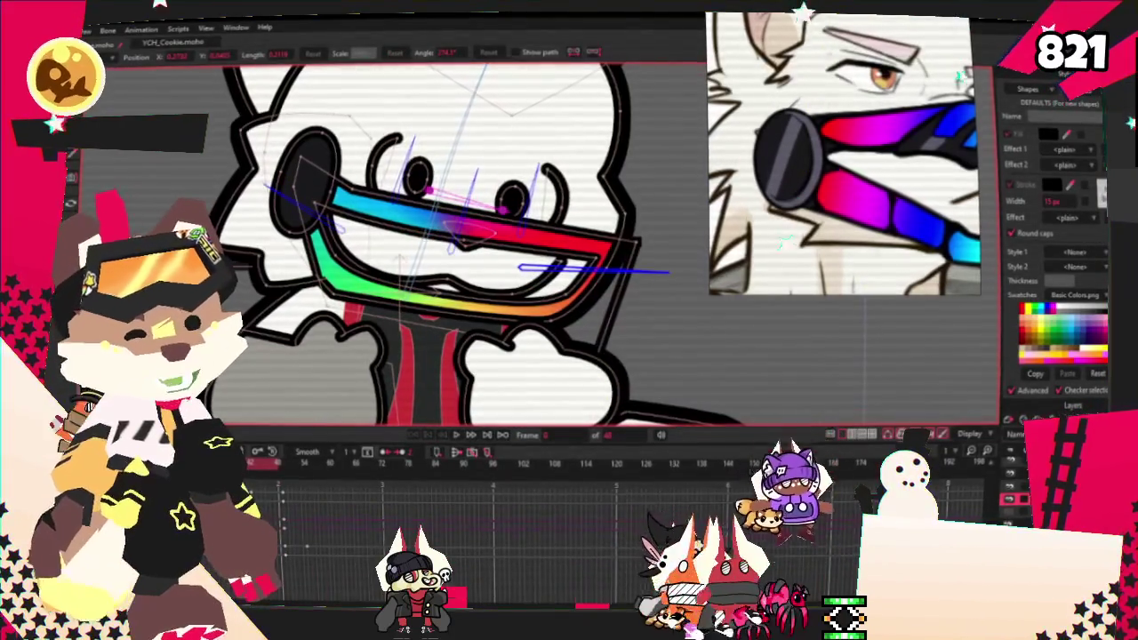
pyautogui.scroll(3, 355, 178)
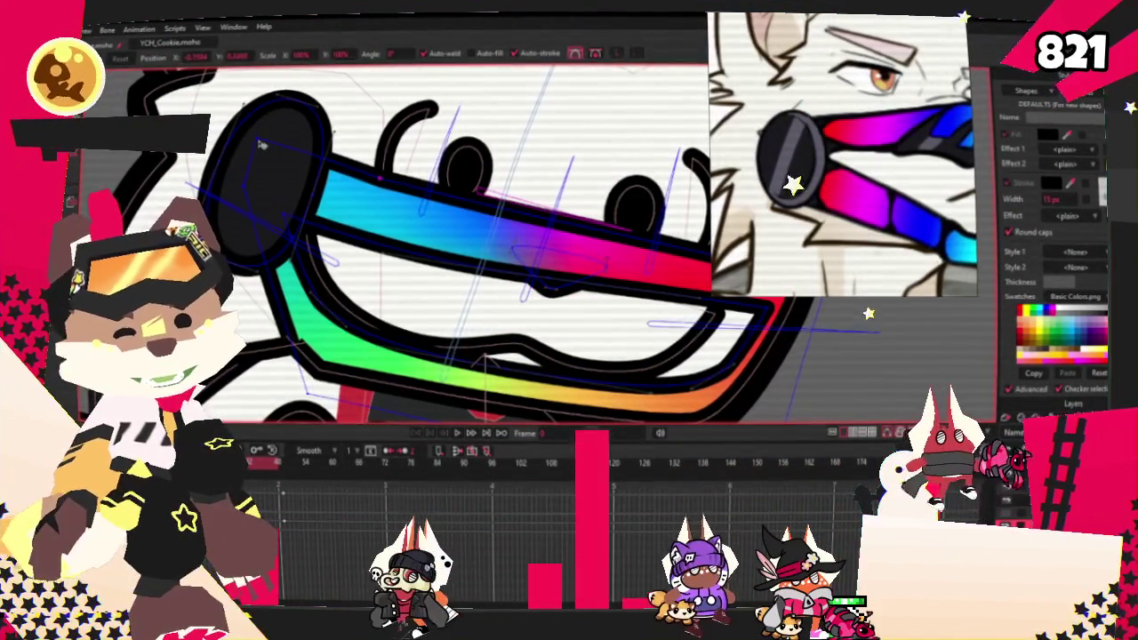
pyautogui.scroll(-3, 551, 205)
pyautogui.scroll(3, 565, 203)
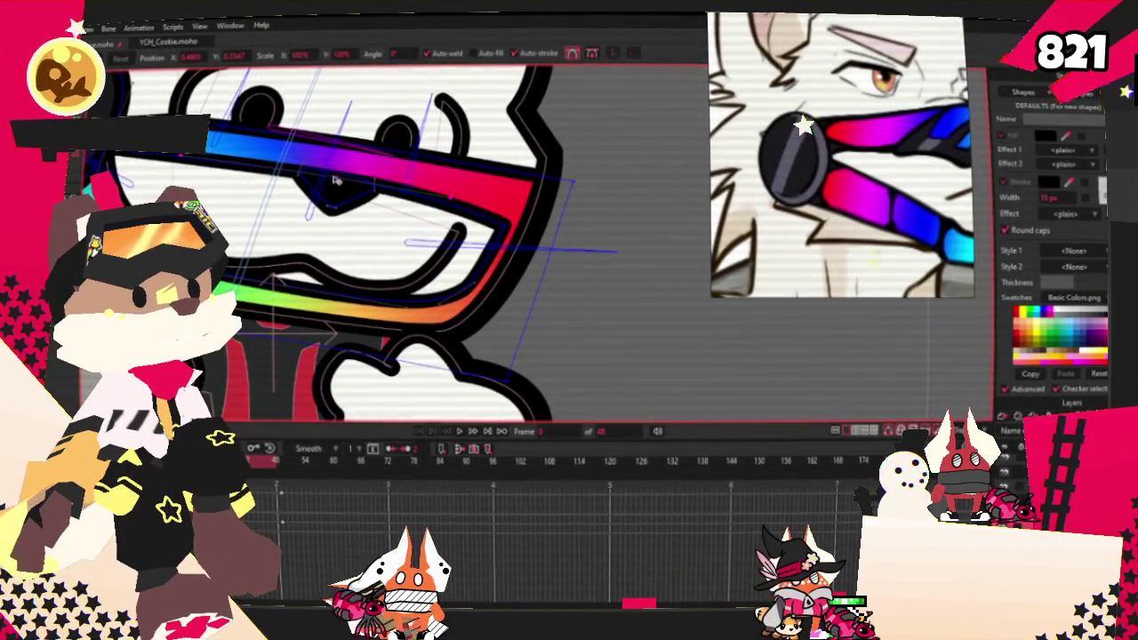
pyautogui.scroll(-3, 488, 222)
pyautogui.scroll(3, 252, 274)
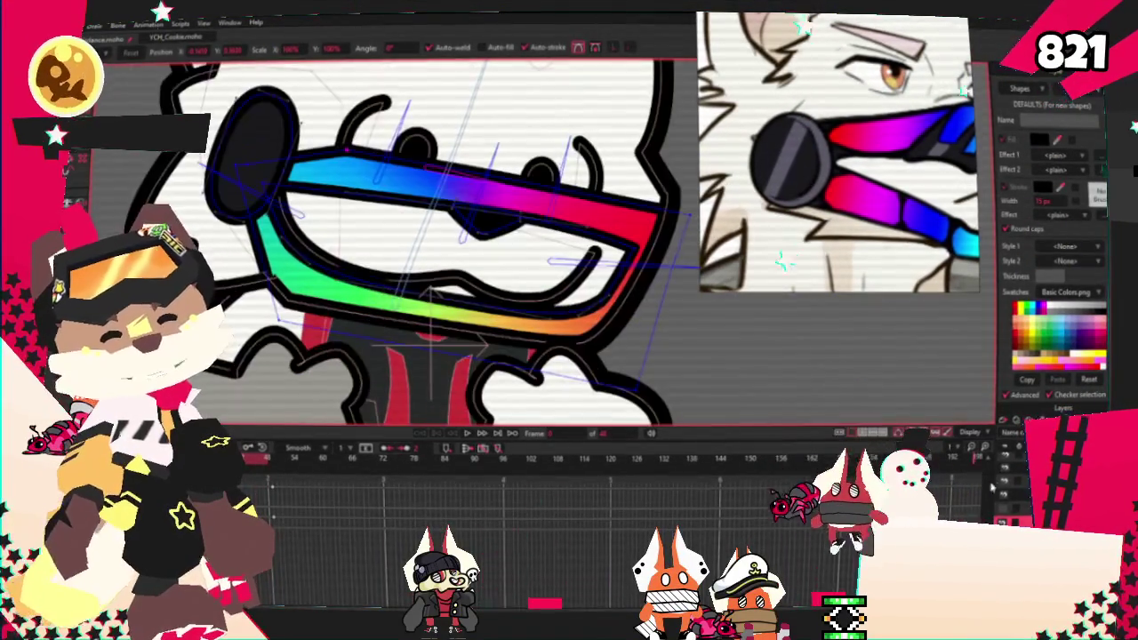
pyautogui.press('g')
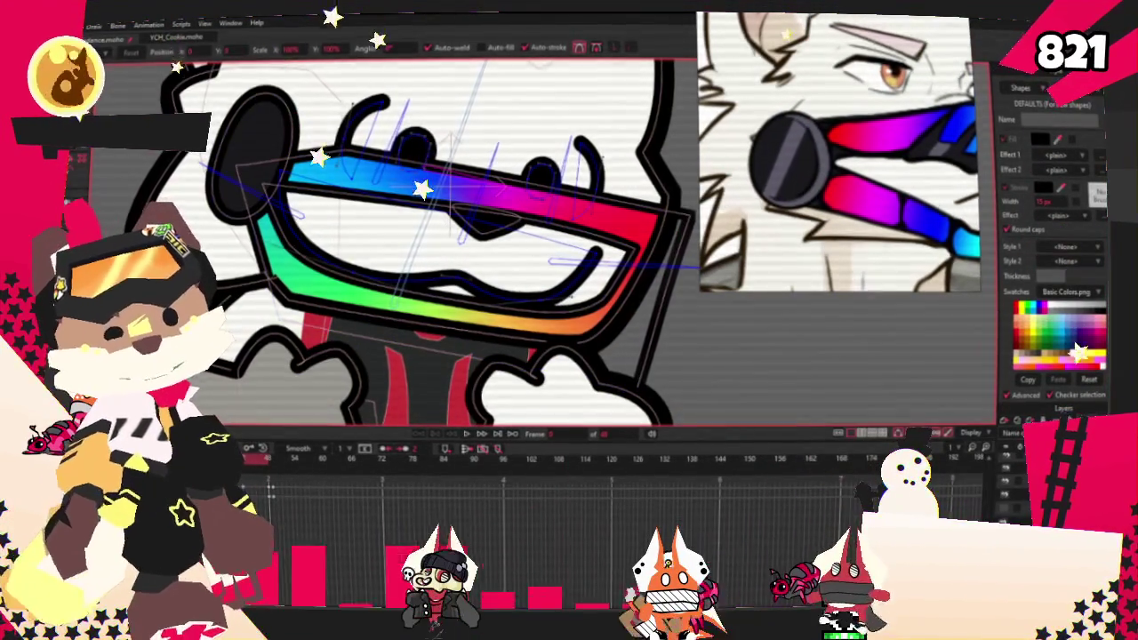
# Step: Select the dark inner curve of the glasses and preview the head-turn animation
pyautogui.press('b')
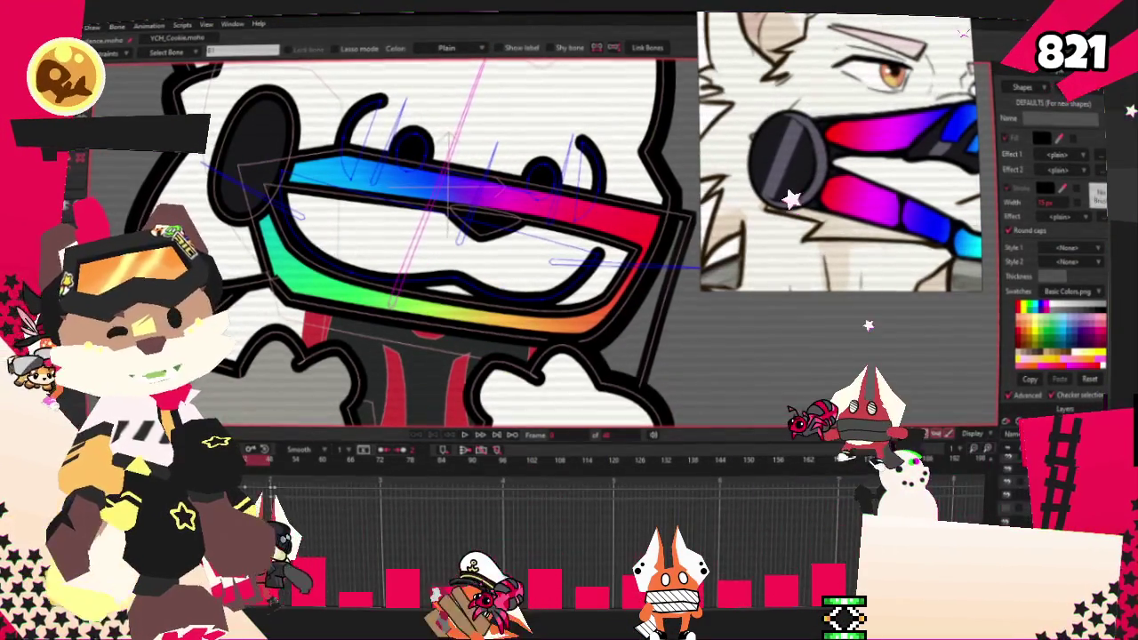
pyautogui.press('g')
pyautogui.click(404, 283)
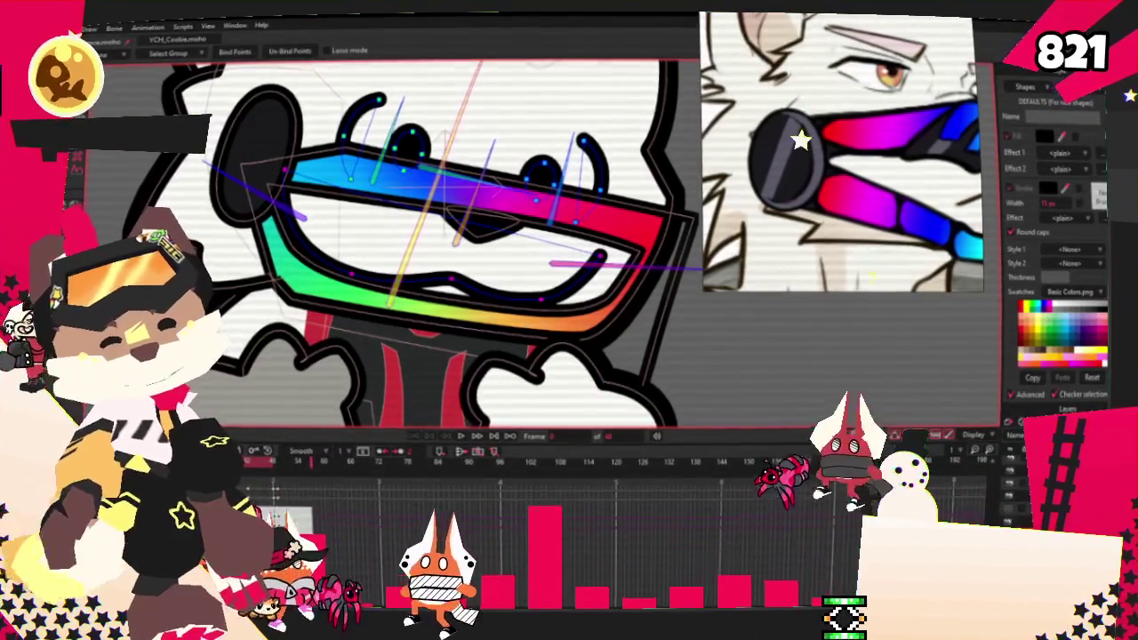
pyautogui.click(461, 437)
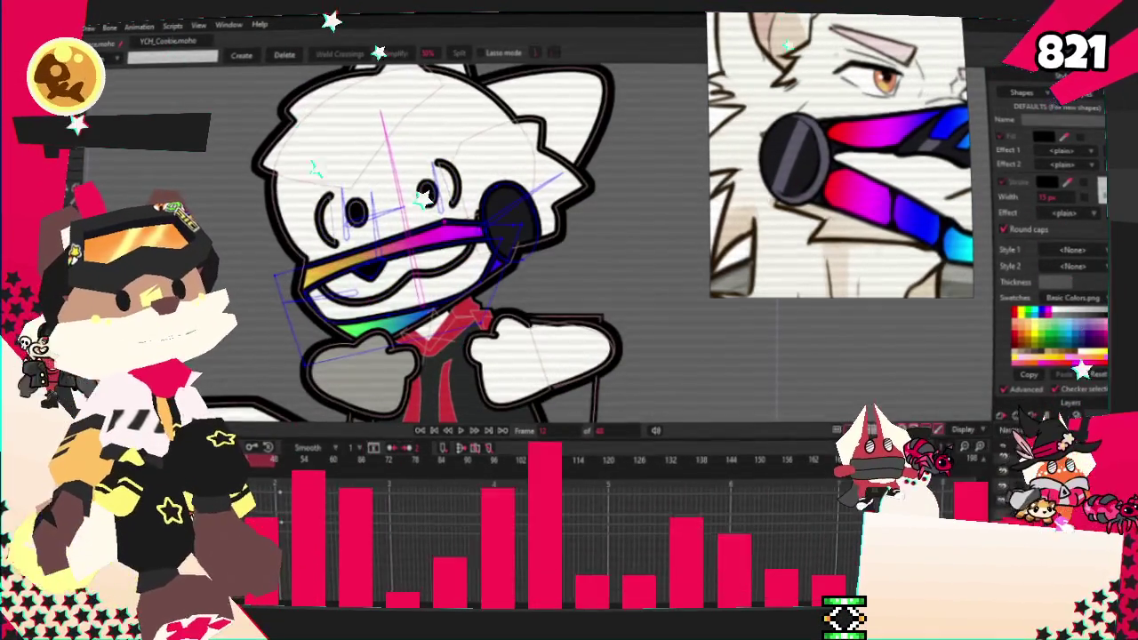
# Step: Select the cat's head shape with Transform Points and stop the animation playback
pyautogui.click(427, 258)
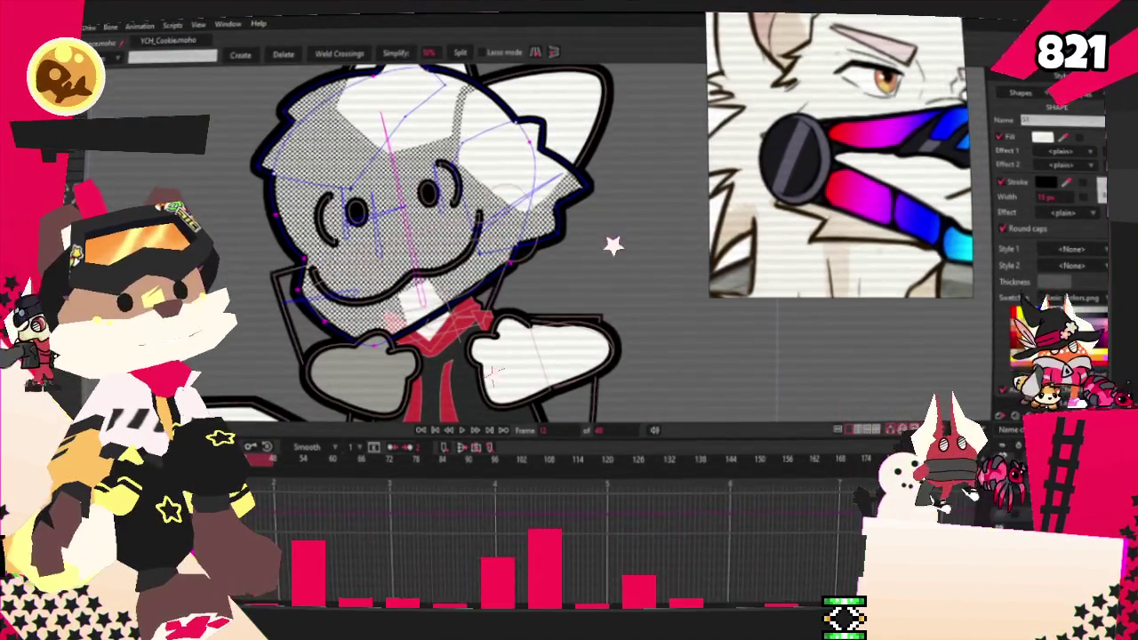
pyautogui.press('t')
pyautogui.scroll(3, 531, 285)
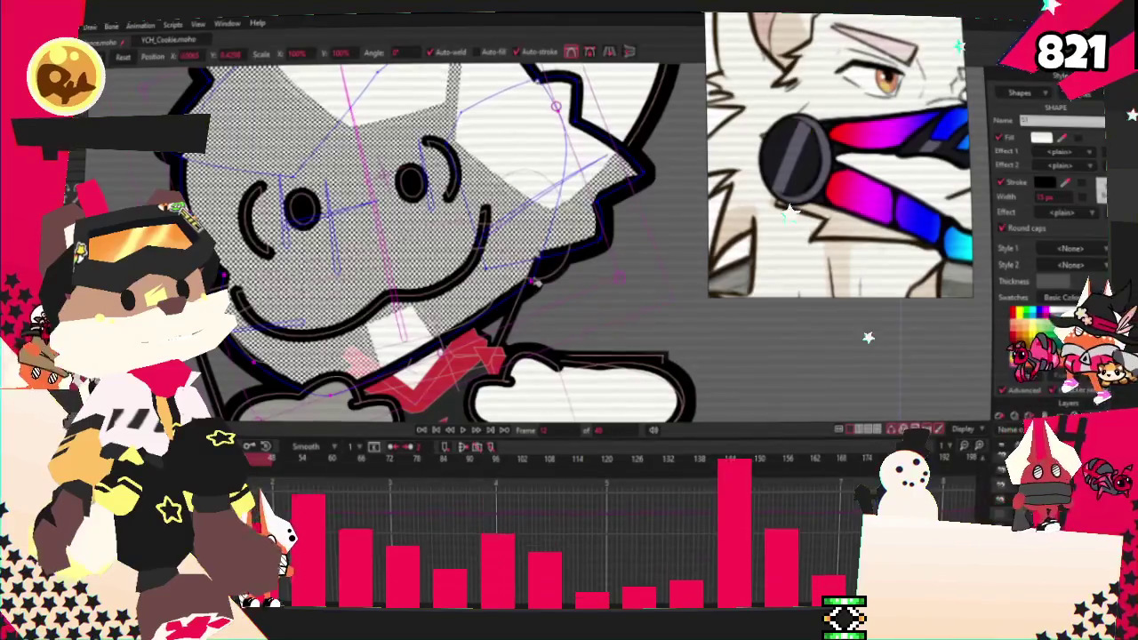
pyautogui.scroll(-2, 364, 374)
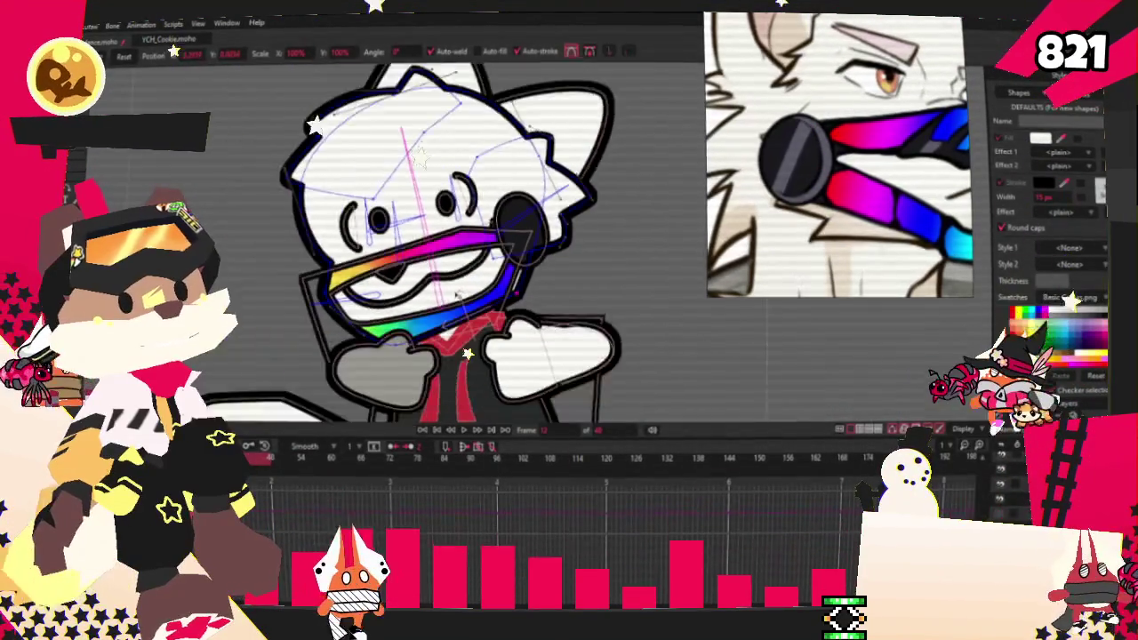
pyautogui.scroll(3, 365, 374)
pyautogui.scroll(2, 306, 336)
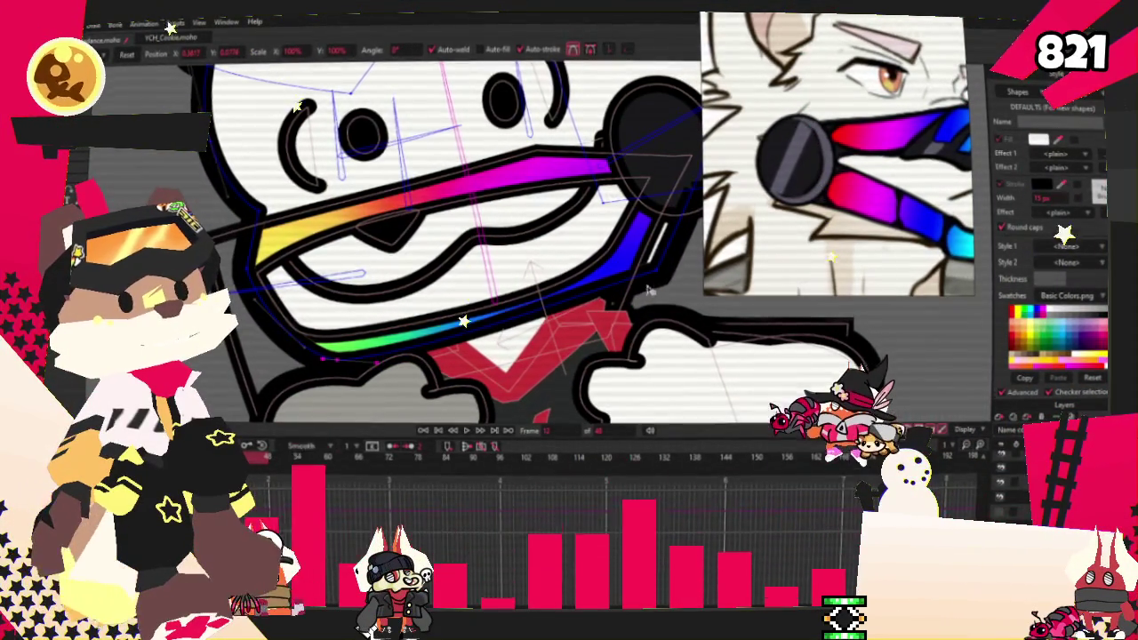
pyautogui.scroll(-3, 464, 193)
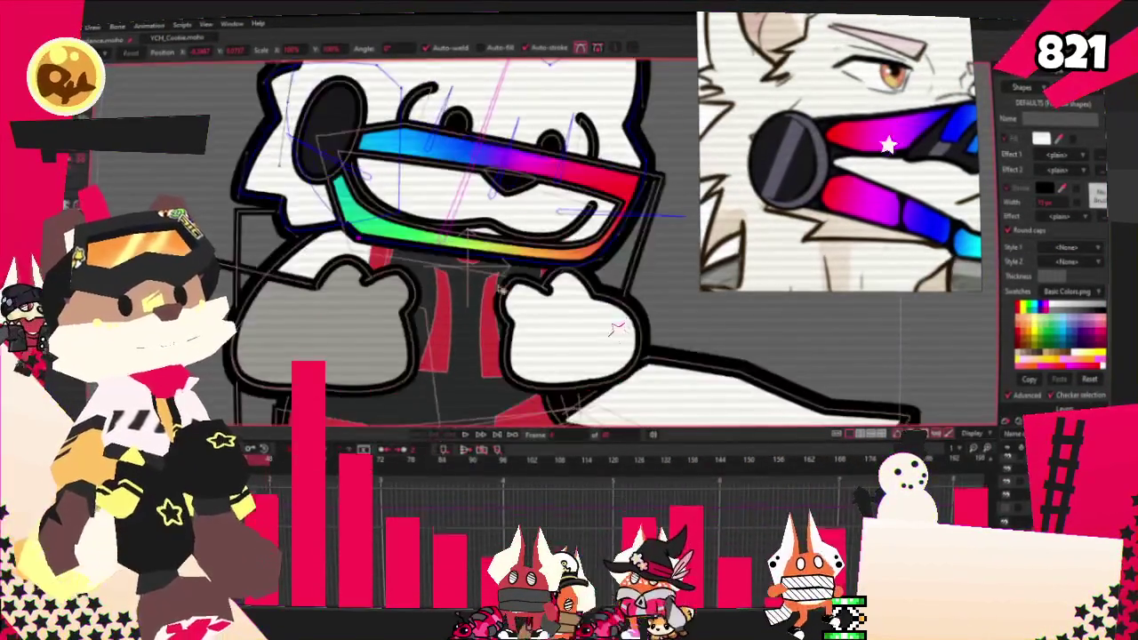
pyautogui.press('g')
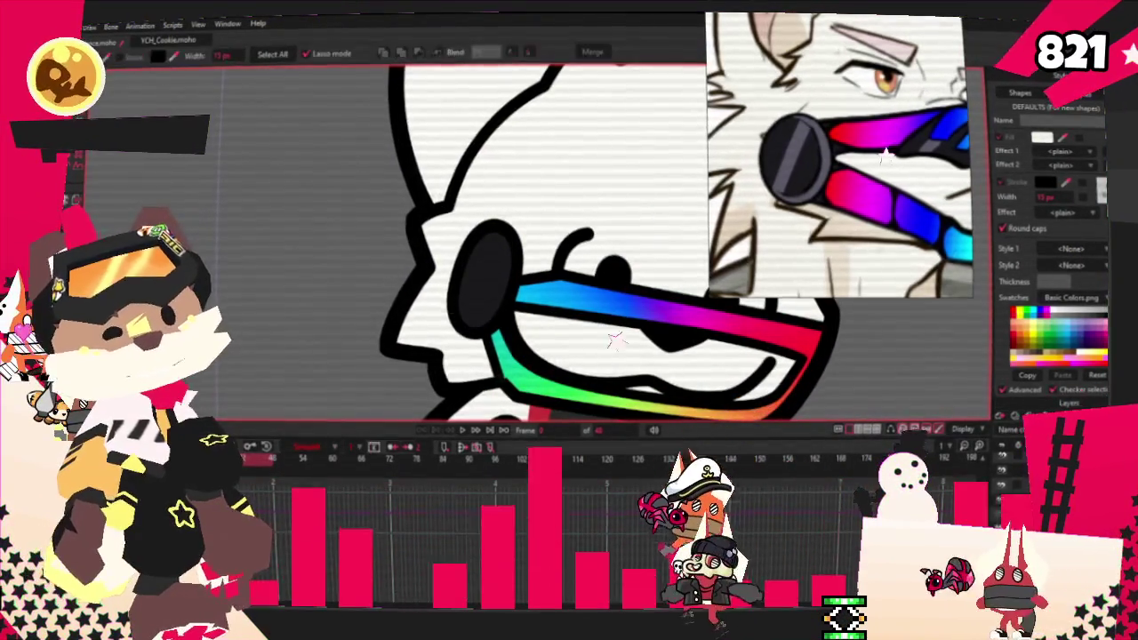
# Step: Draw a new rectangle across the dark goggle lens with the Draw Shape tool
pyautogui.press('q')
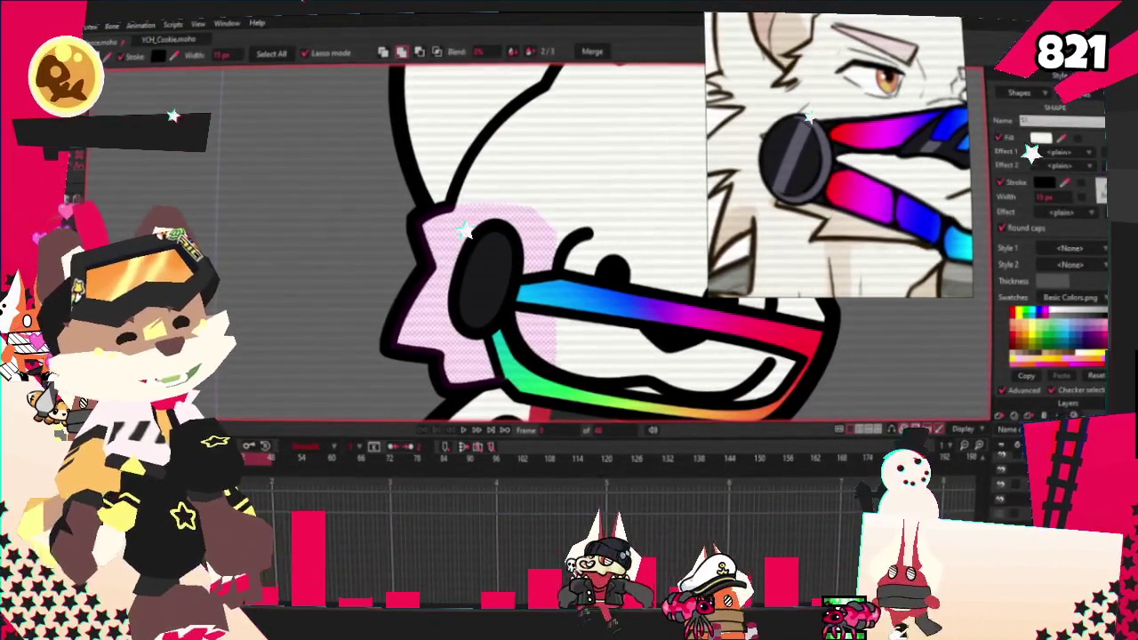
pyautogui.press('r')
pyautogui.scroll(2, 474, 233)
pyautogui.moveTo(436, 294); pyautogui.dragTo(547, 321)
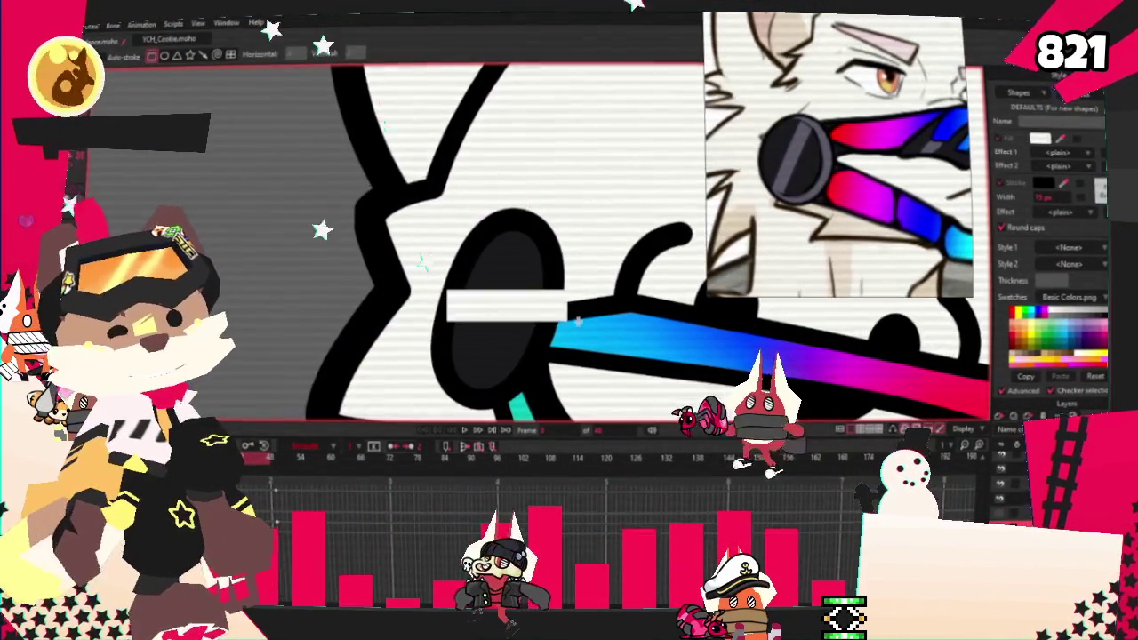
# Step: Switch to shape selection to style the new lens rectangle grey
pyautogui.press('g')
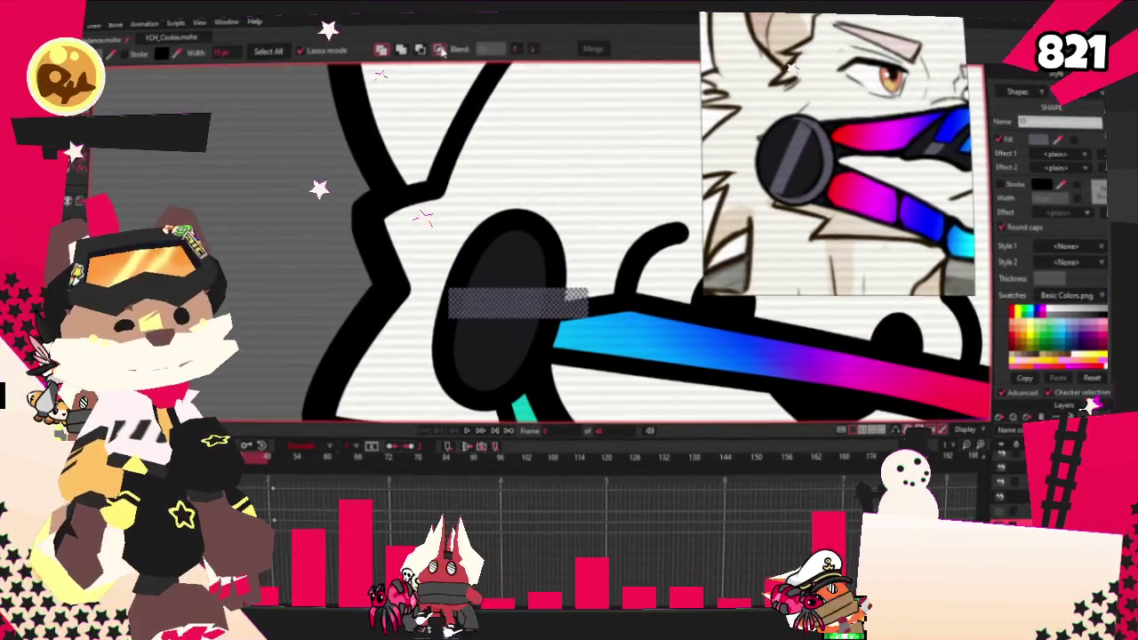
pyautogui.scroll(-1, 694, 354)
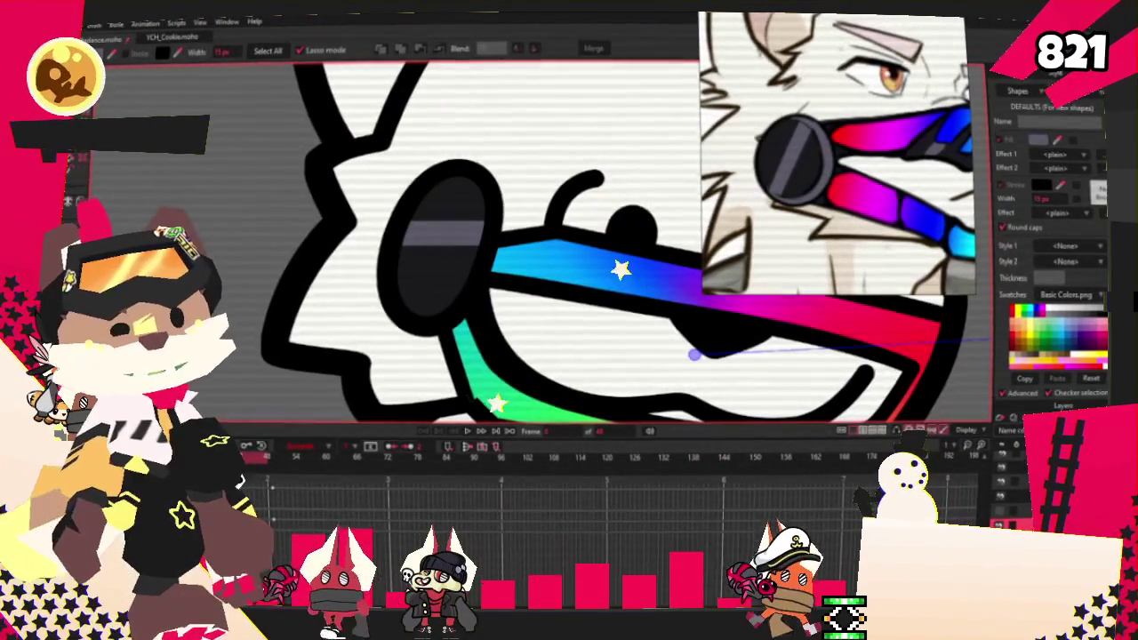
pyautogui.scroll(2, 620, 316)
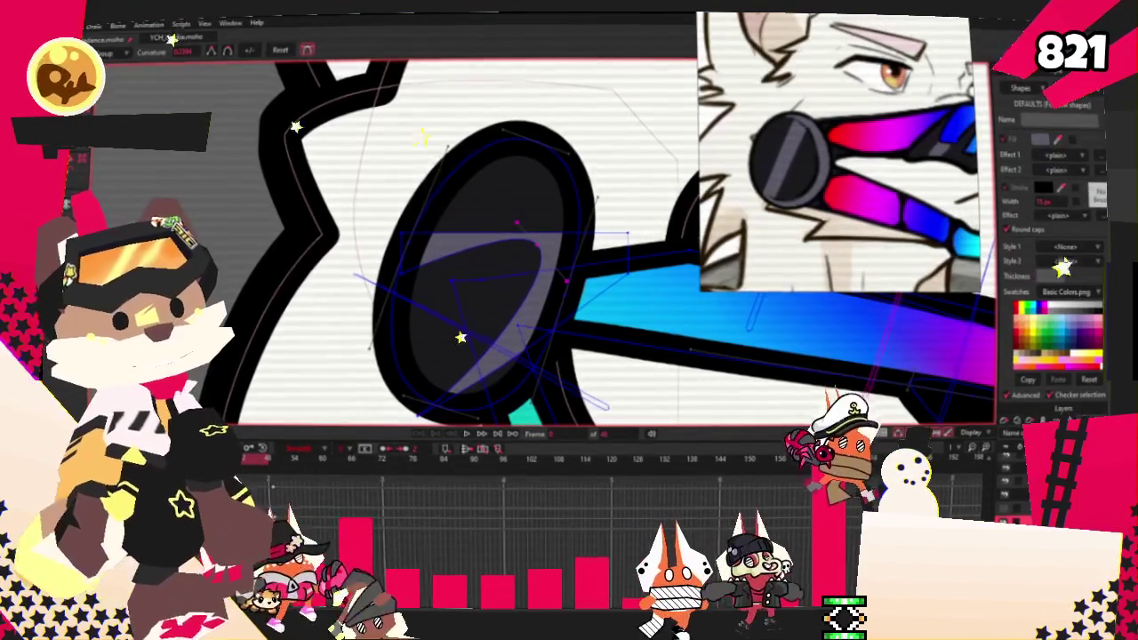
# Step: Lower the highlight's top edge, angle it diagonally, and curve its corner point
pyautogui.moveTo(537, 254); pyautogui.dragTo(531, 271)
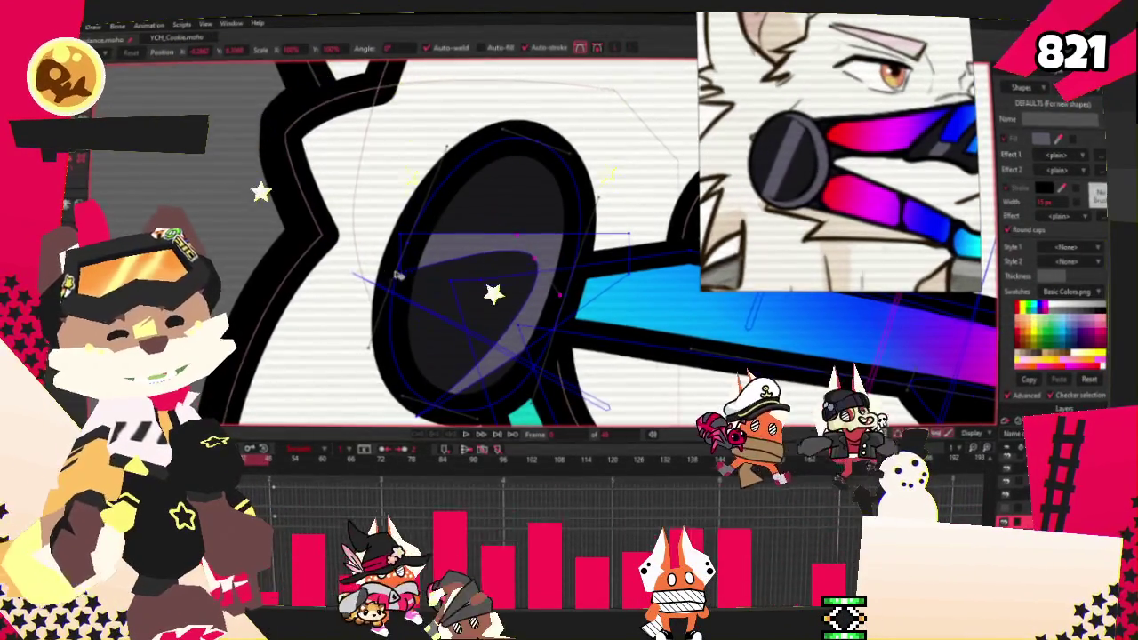
pyautogui.moveTo(616, 224); pyautogui.dragTo(597, 134)
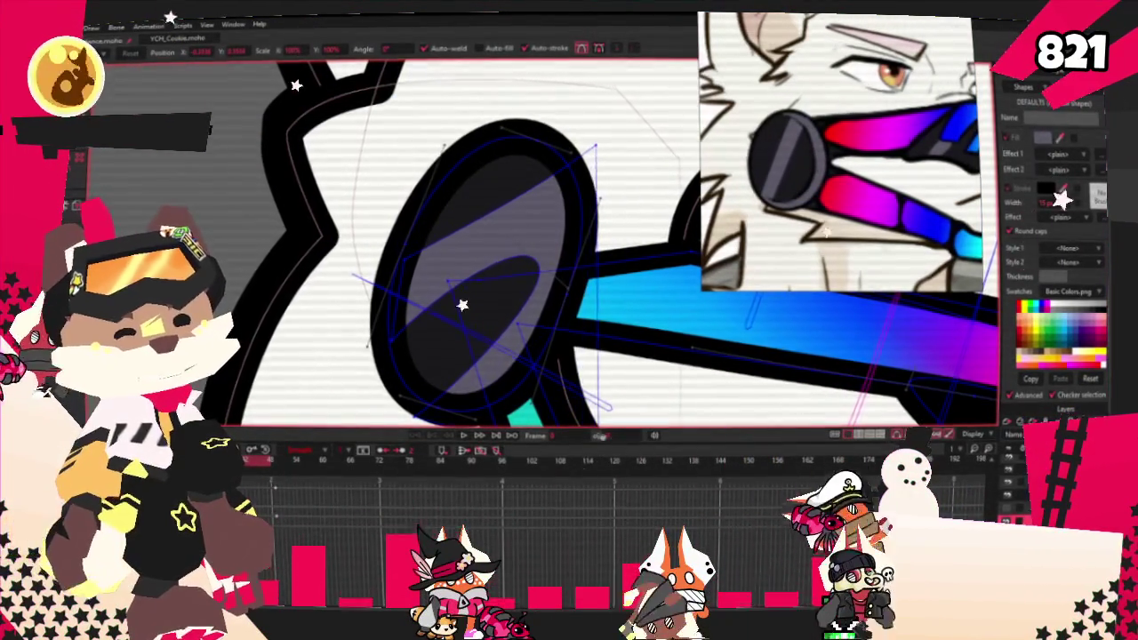
pyautogui.press('c')
pyautogui.scroll(2, 511, 236)
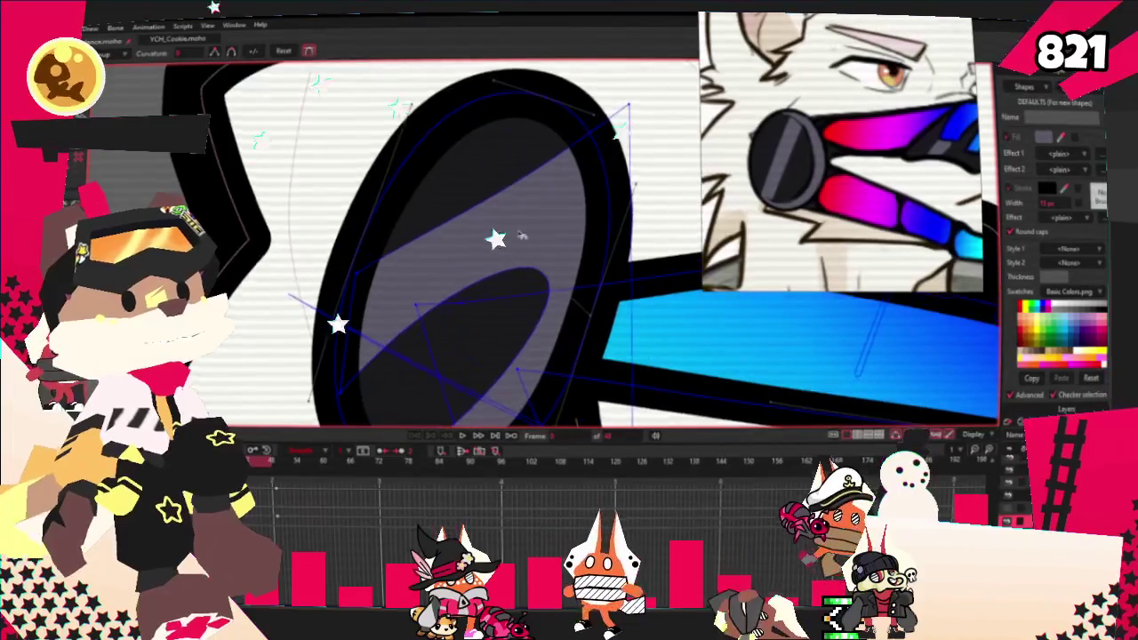
pyautogui.click(536, 265)
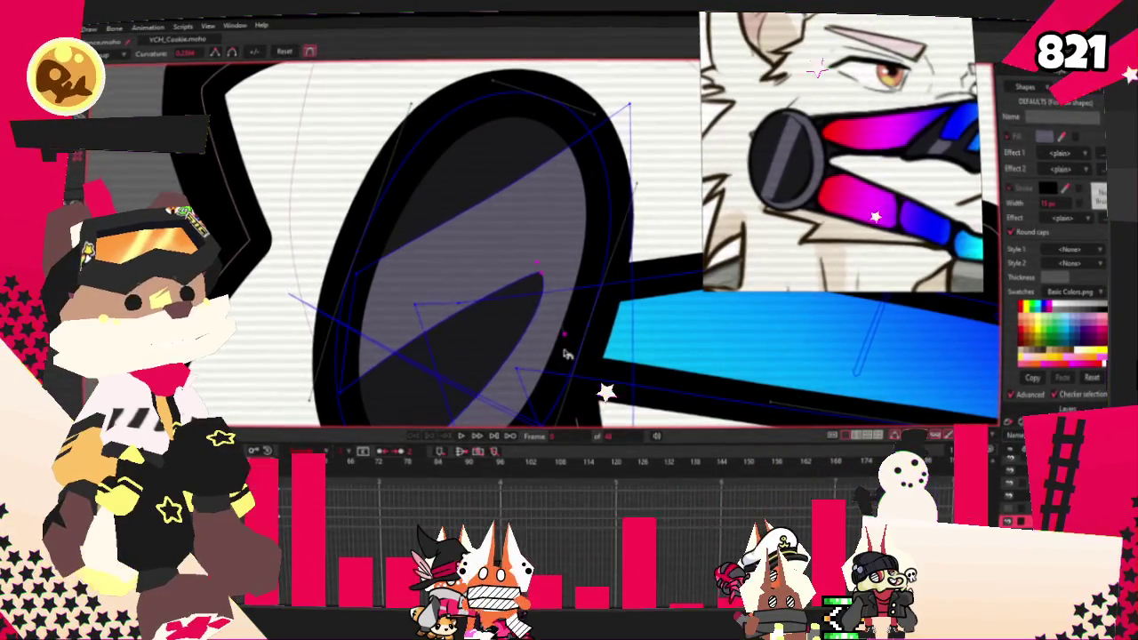
pyautogui.scroll(-2, 548, 307)
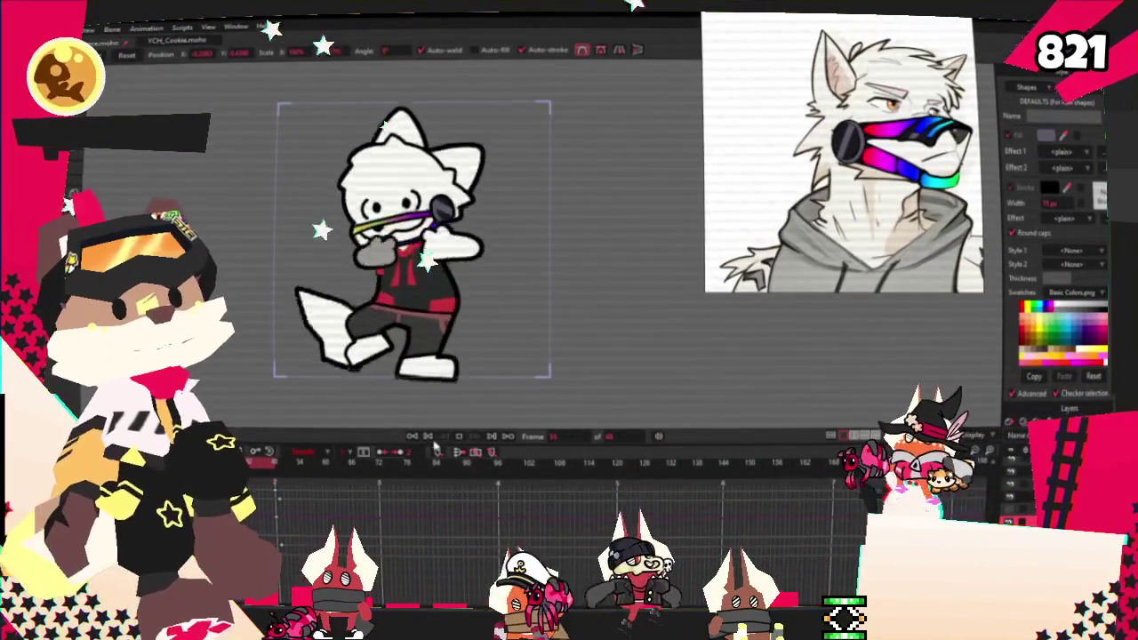
pyautogui.click(458, 436)
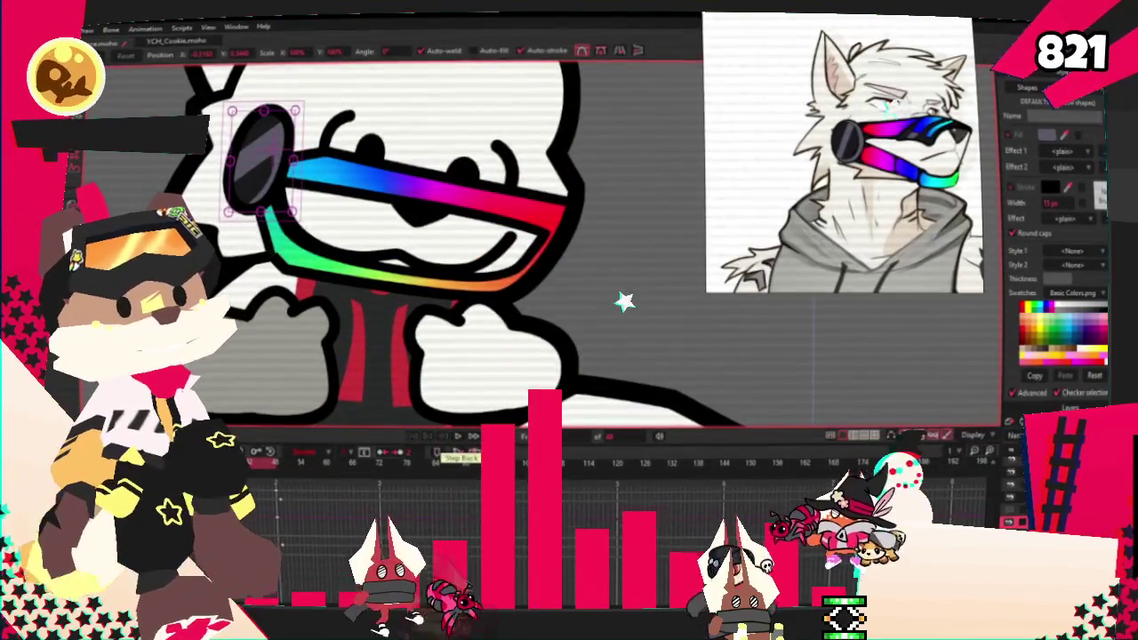
pyautogui.moveTo(353, 122); pyautogui.dragTo(510, 291)
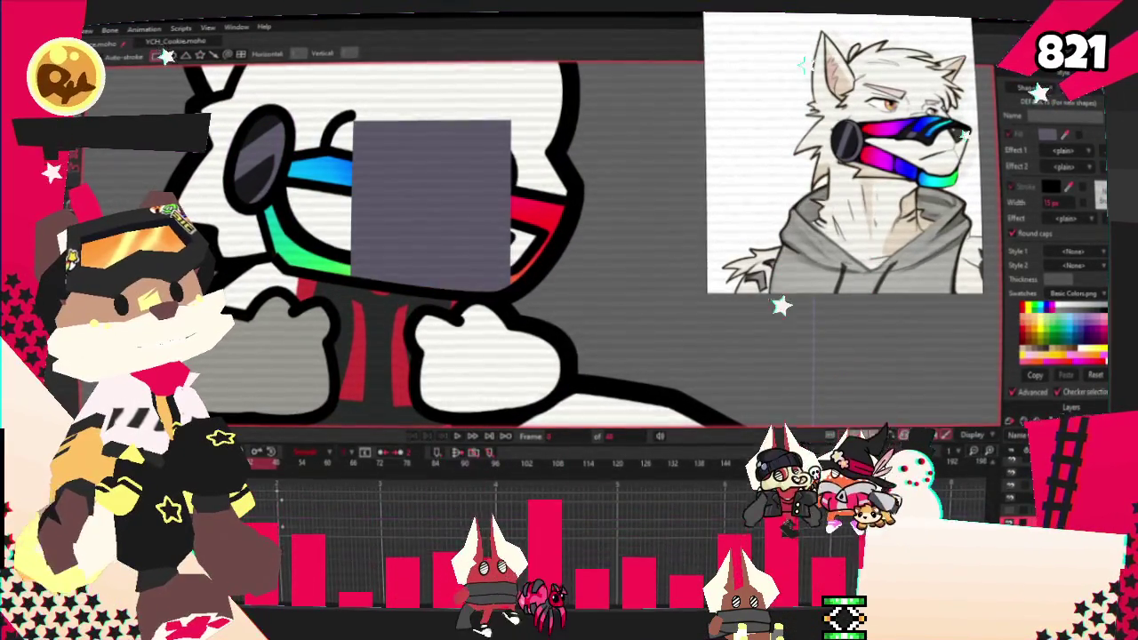
pyautogui.moveTo(405, 225); pyautogui.dragTo(707, 211)
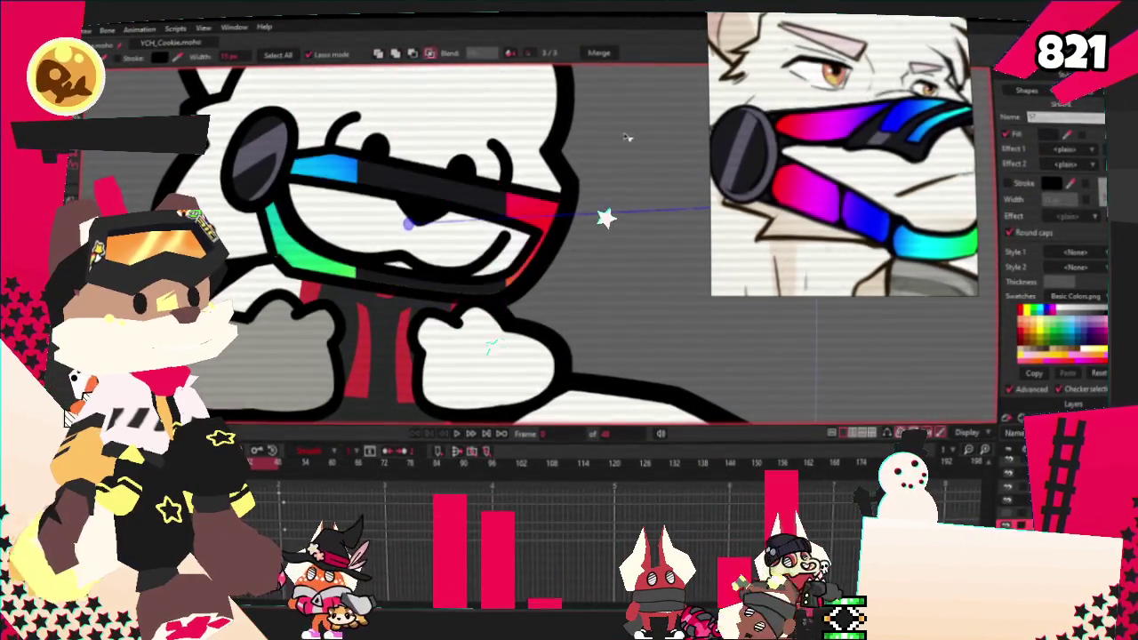
pyautogui.press('a')
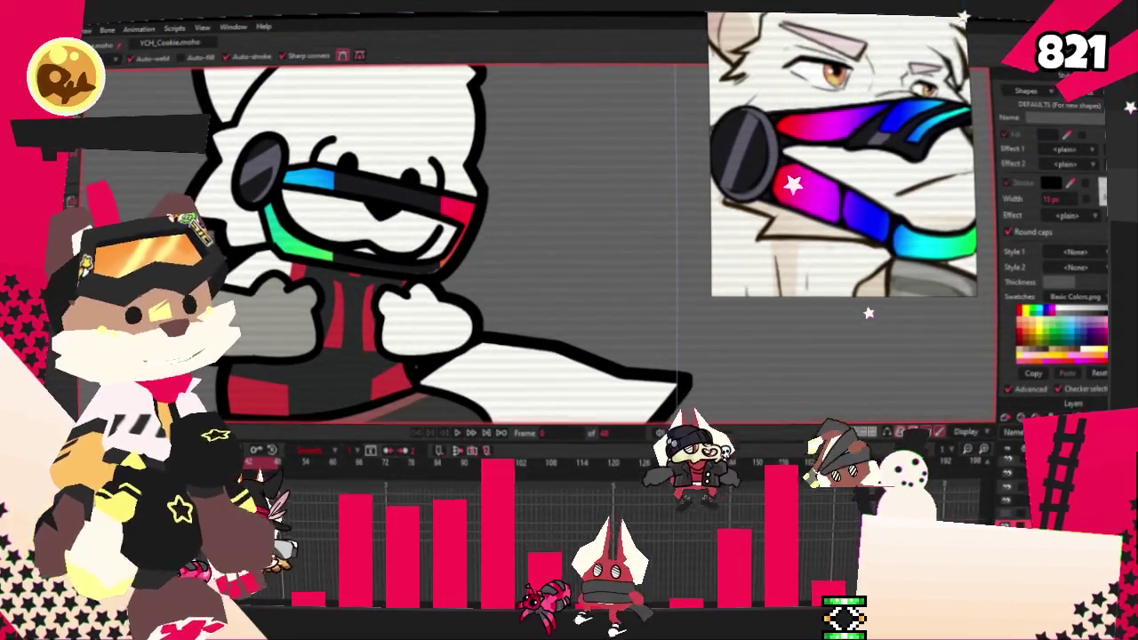
# Step: Select all the visor band's points and zoom in on them with Transform Points
pyautogui.hotkey('ctrl', 'a')
pyautogui.scroll(2, 411, 320)
pyautogui.scroll(2, 411, 320)
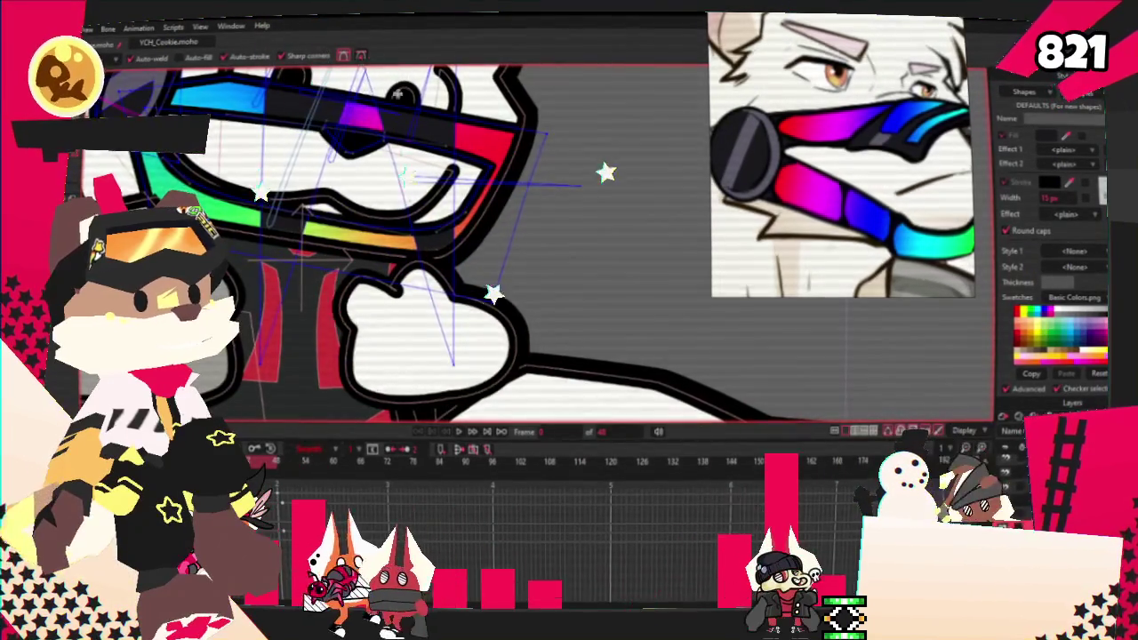
pyautogui.scroll(-1, 382, 74)
pyautogui.press('t')
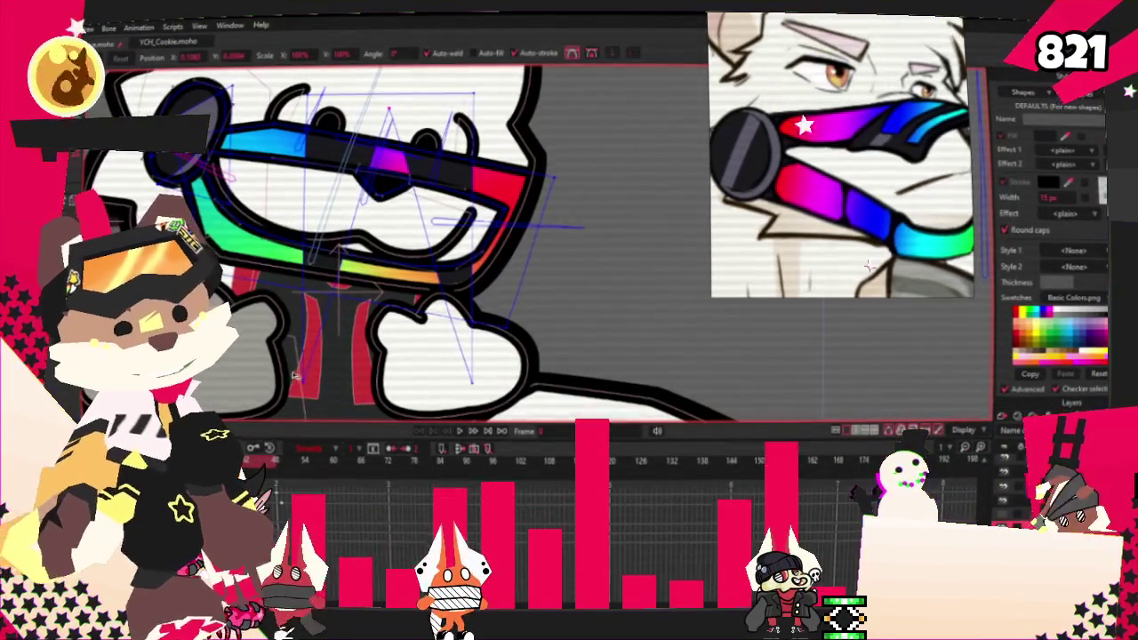
pyautogui.scroll(-1, 448, 365)
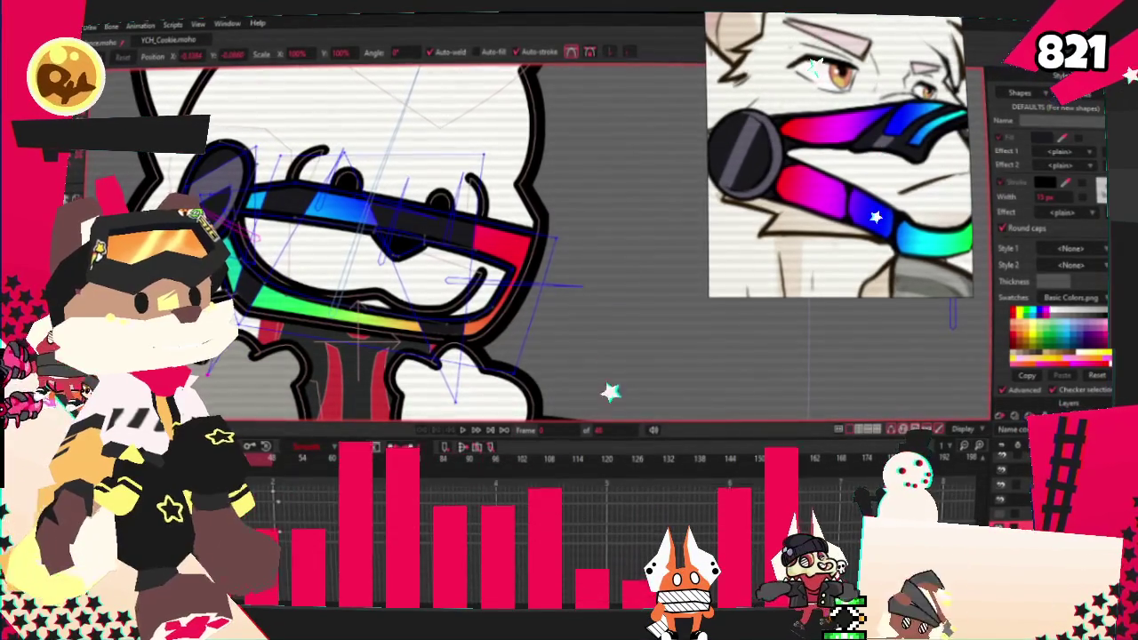
# Step: Toggle between Add Point and Transform Points while zooming, then pan across the visor
pyautogui.press('a')
pyautogui.scroll(2, 373, 189)
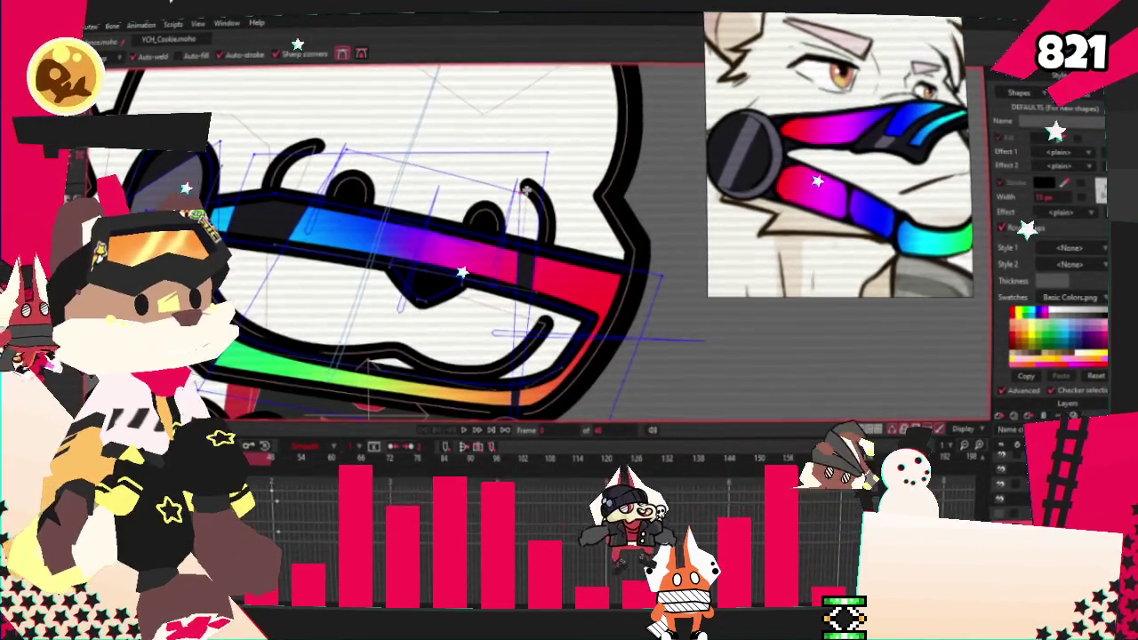
pyautogui.scroll(-2, 371, 189)
pyautogui.press('t')
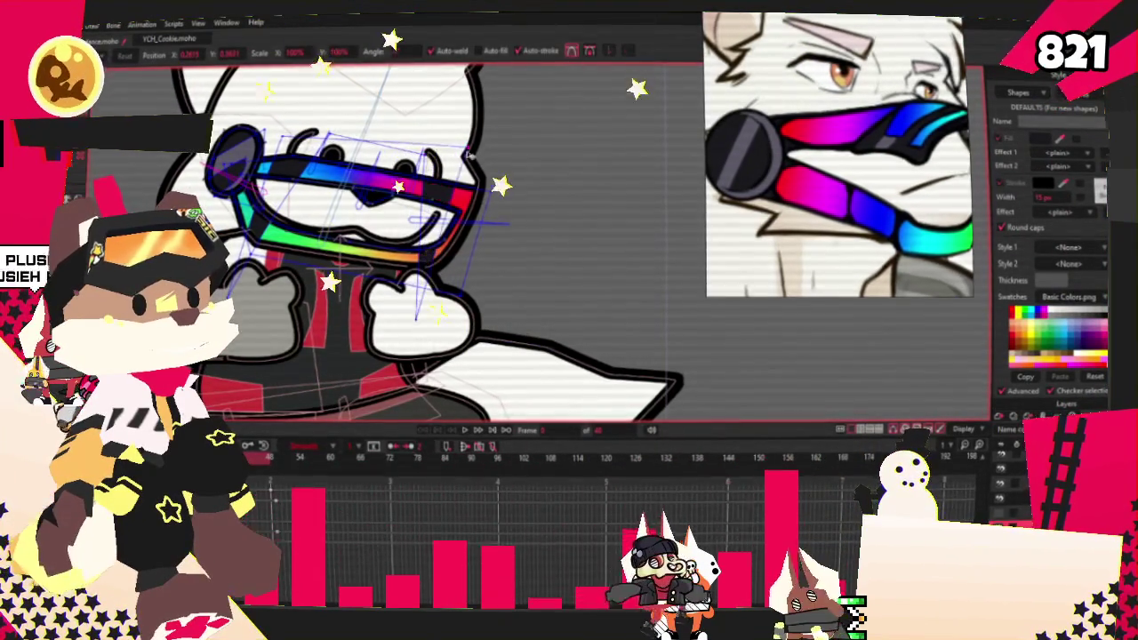
pyautogui.scroll(2, 495, 260)
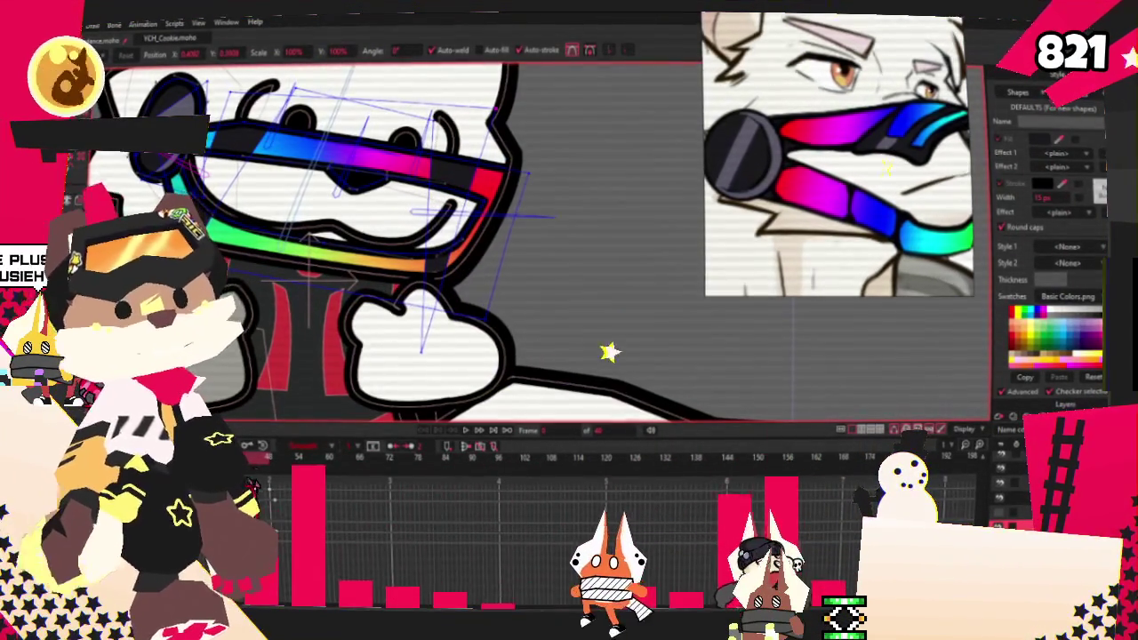
pyautogui.scroll(2, 444, 222)
pyautogui.press('a')
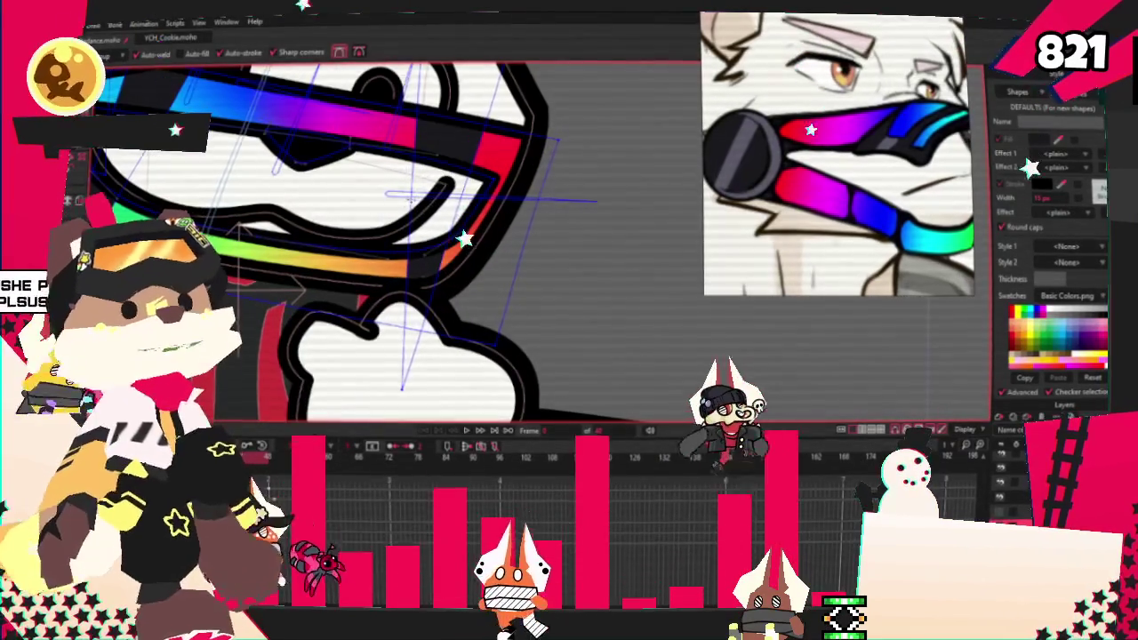
pyautogui.moveTo(400, 222); pyautogui.dragTo(569, 271)
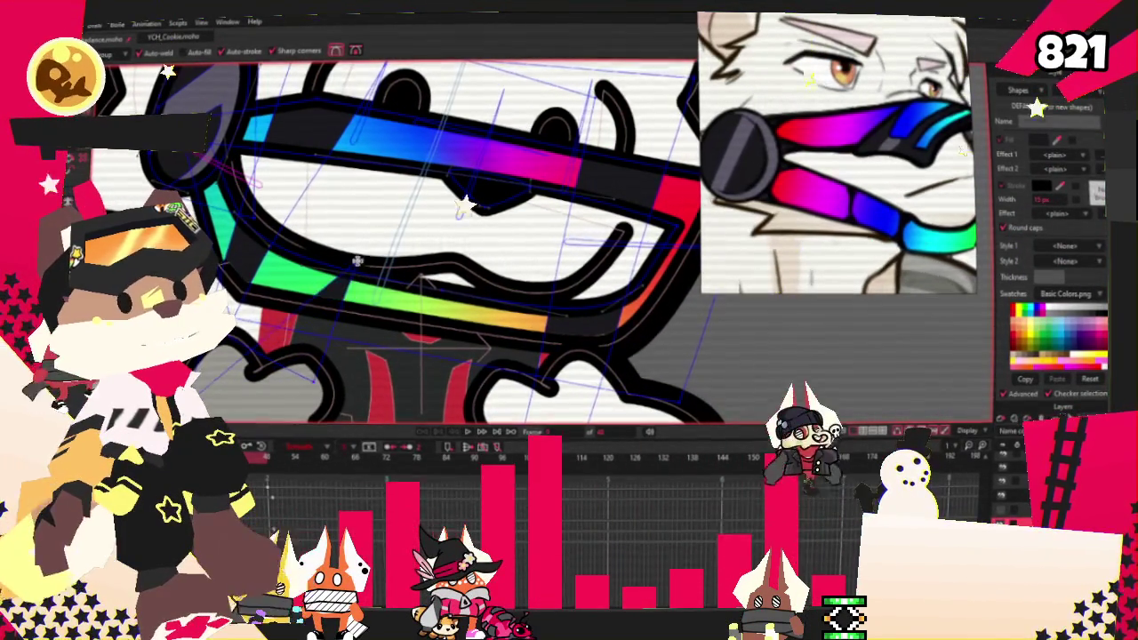
# Step: Add a new point on the lower visor band outline to start a dark segment
pyautogui.moveTo(362, 238); pyautogui.dragTo(405, 244)
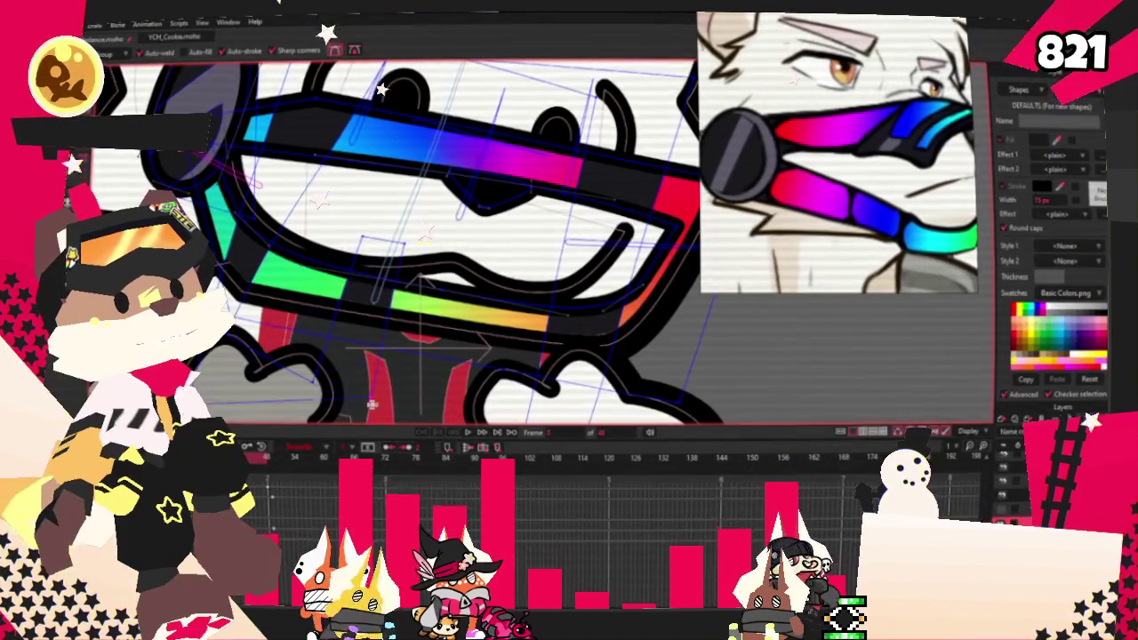
pyautogui.moveTo(352, 301); pyautogui.dragTo(490, 234)
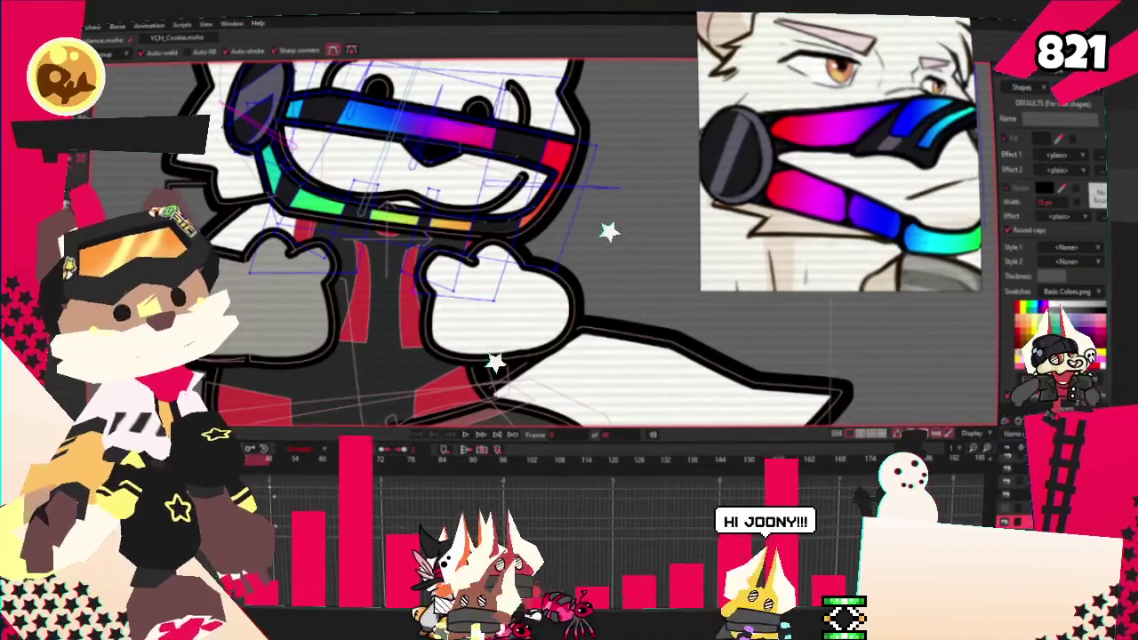
pyautogui.scroll(2, 445, 197)
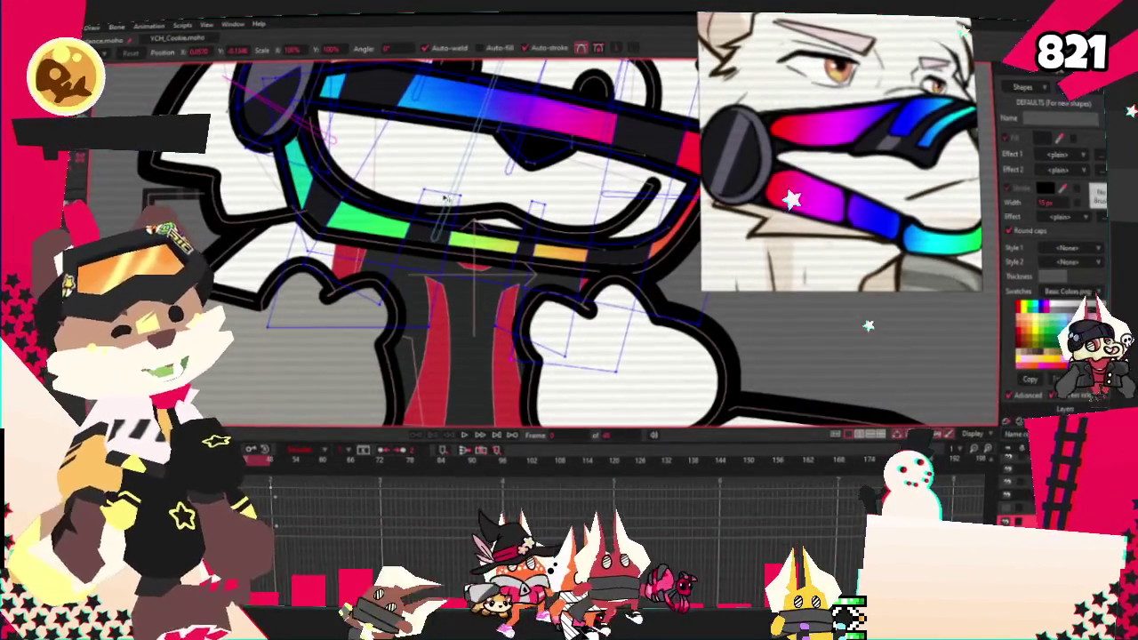
pyautogui.scroll(-2, 534, 374)
pyautogui.scroll(2, 466, 341)
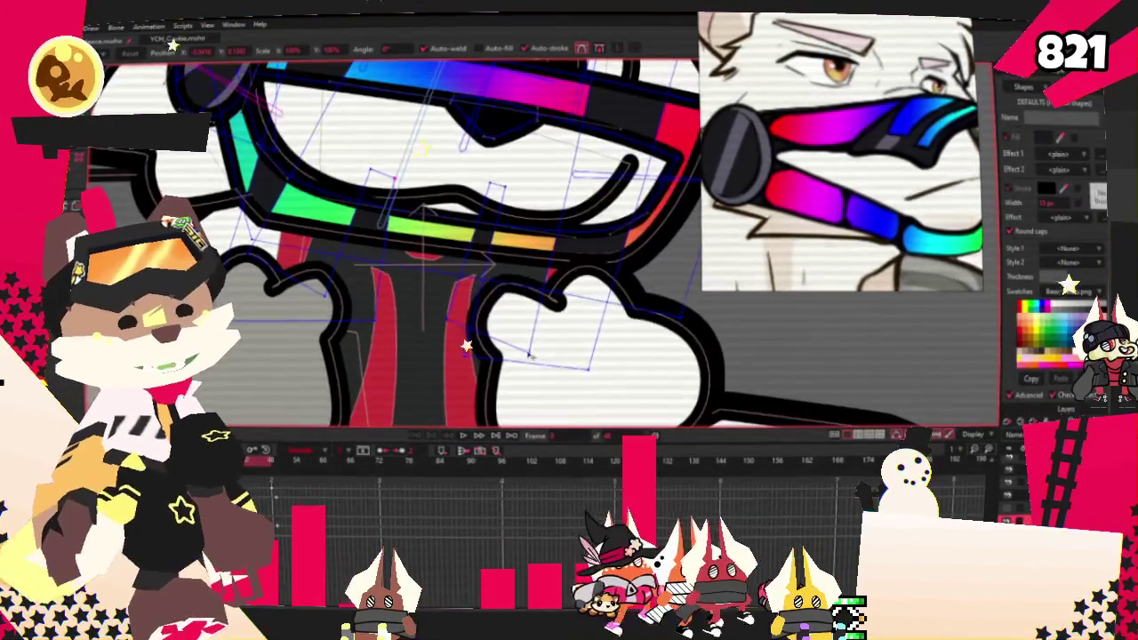
pyautogui.scroll(-2, 563, 347)
# Step: Adjust the zoom on the segmented band and start the head-turn preview
pyautogui.scroll(2, 594, 137)
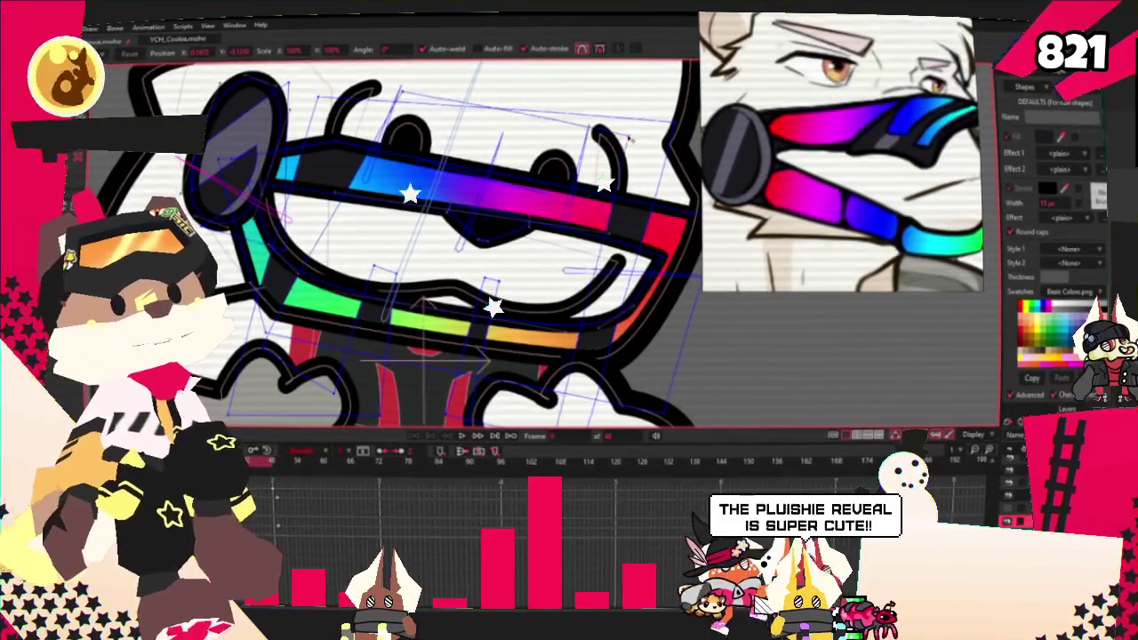
pyautogui.scroll(-2, 347, 146)
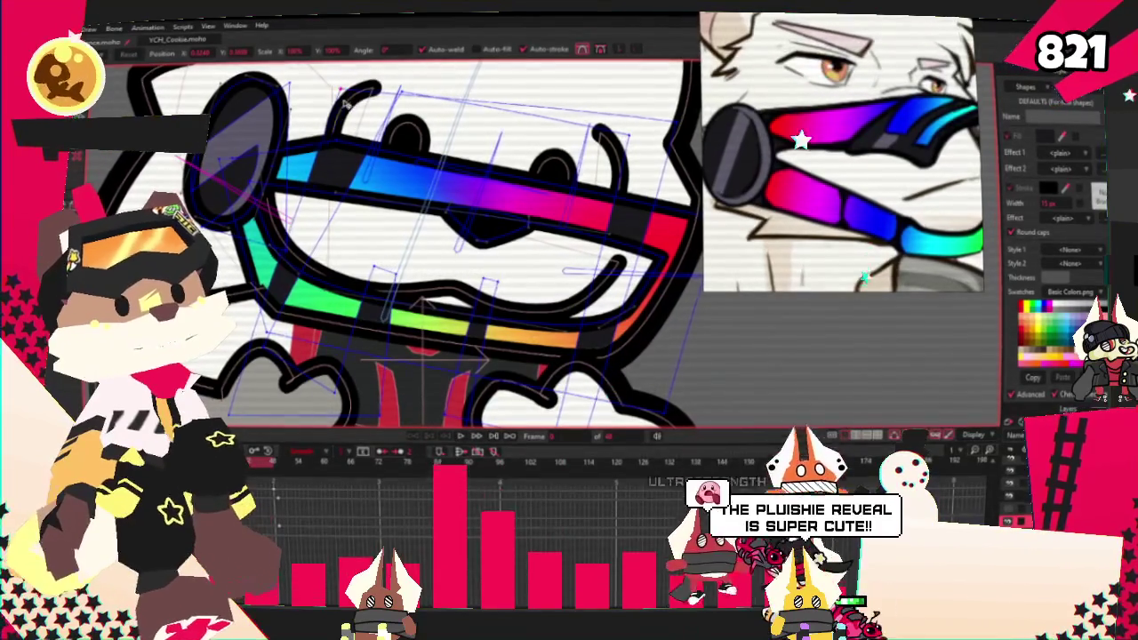
pyautogui.scroll(2, 277, 358)
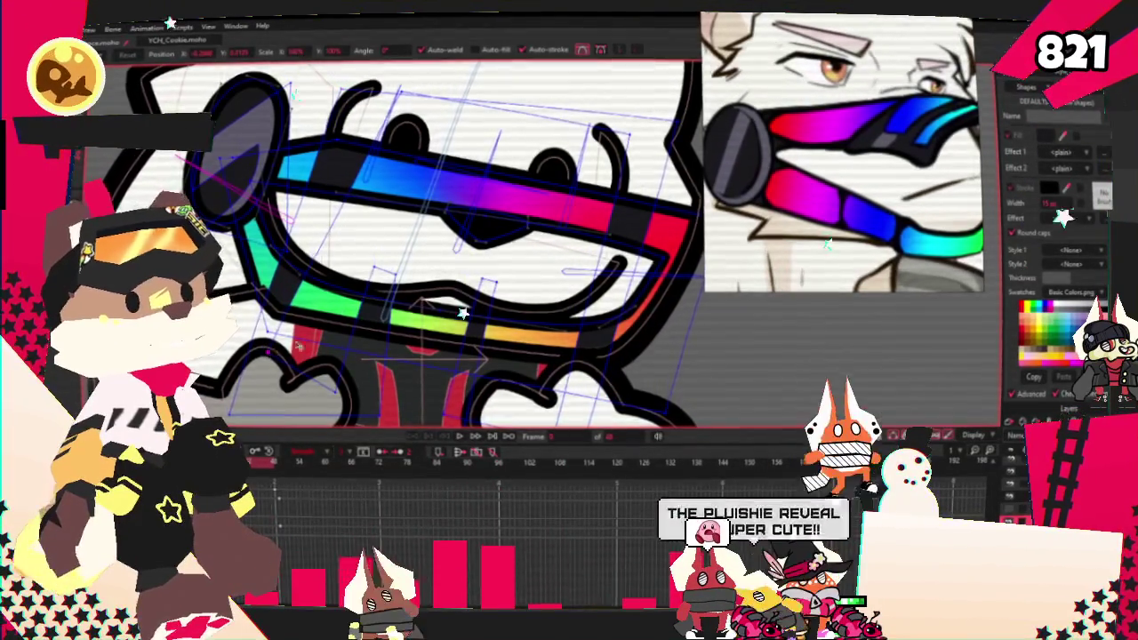
pyautogui.scroll(-1, 462, 308)
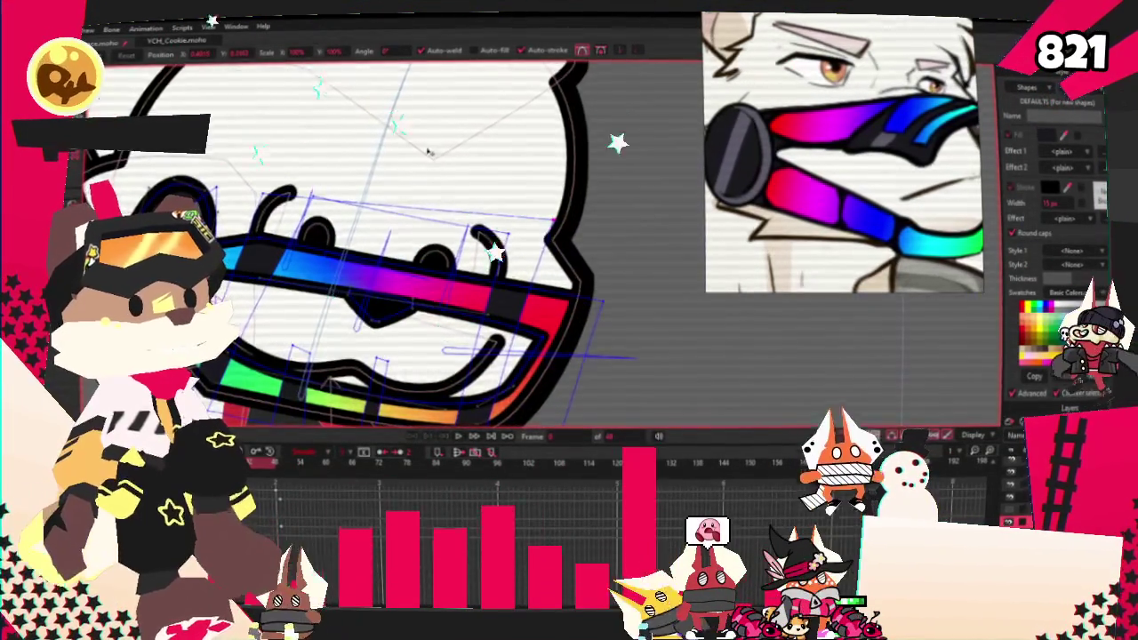
pyautogui.scroll(-2, 545, 233)
pyautogui.scroll(2, 482, 271)
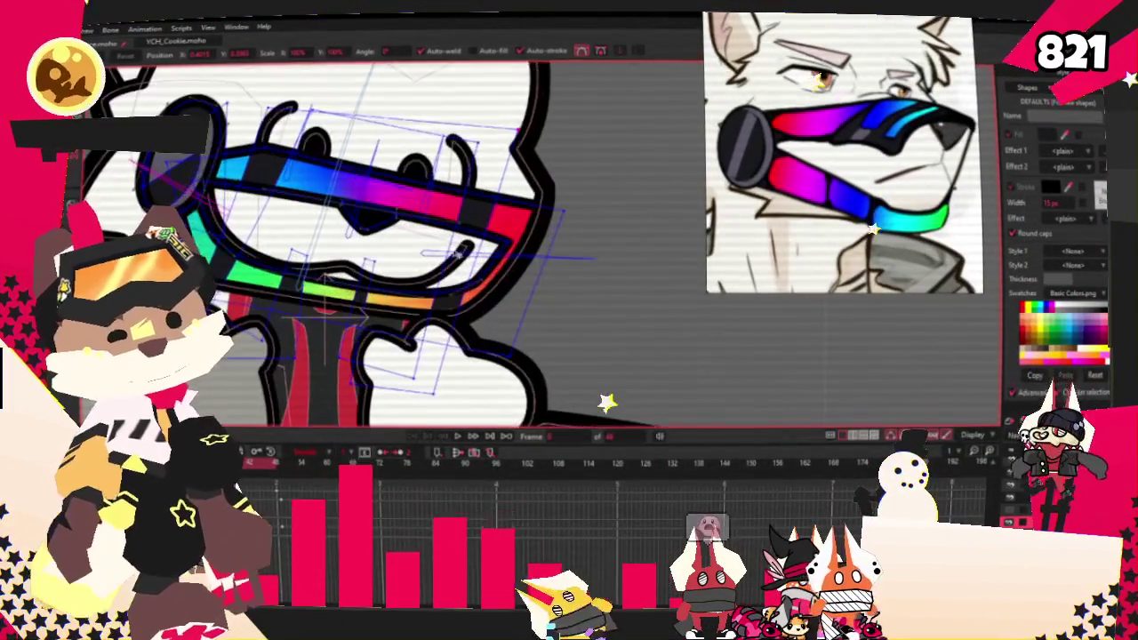
pyautogui.click(462, 439)
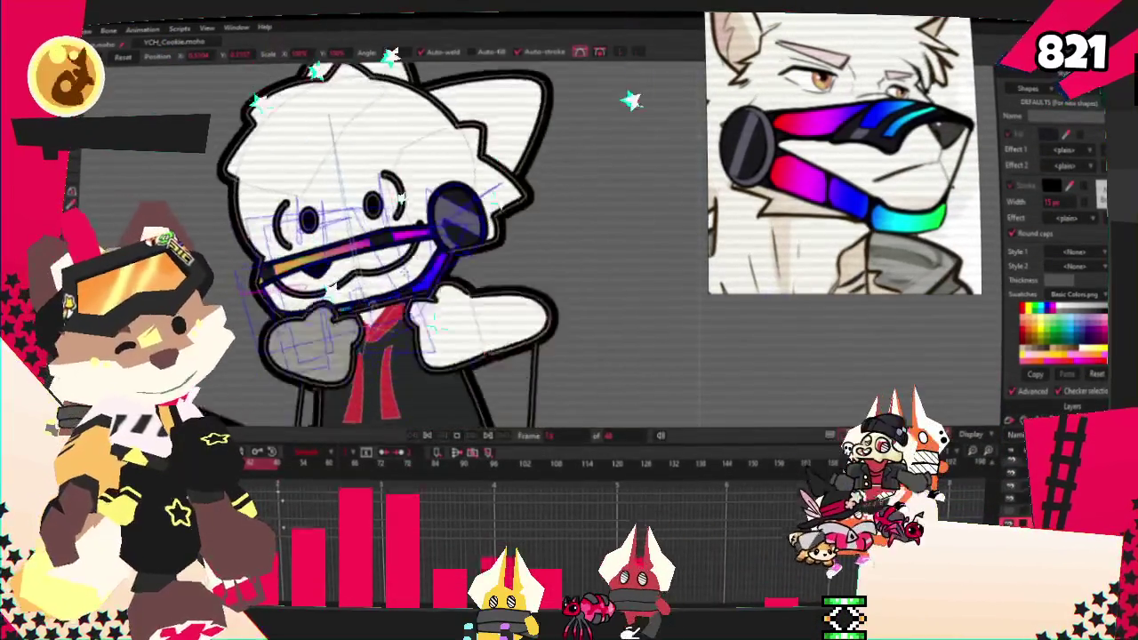
pyautogui.press('space')
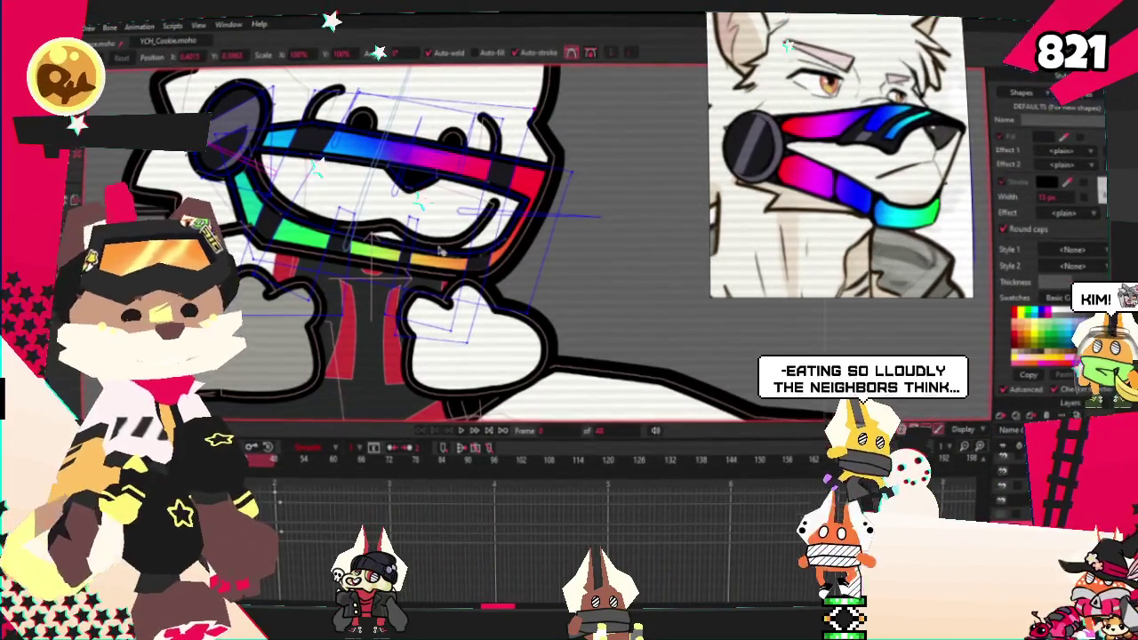
pyautogui.scroll(2, 399, 335)
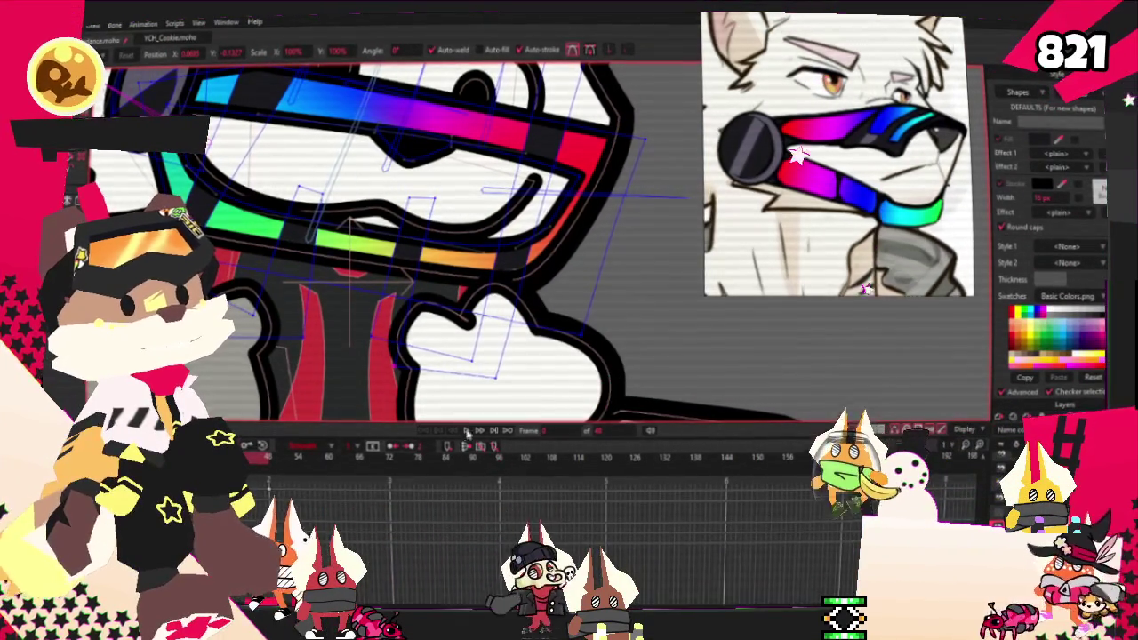
pyautogui.click(480, 438)
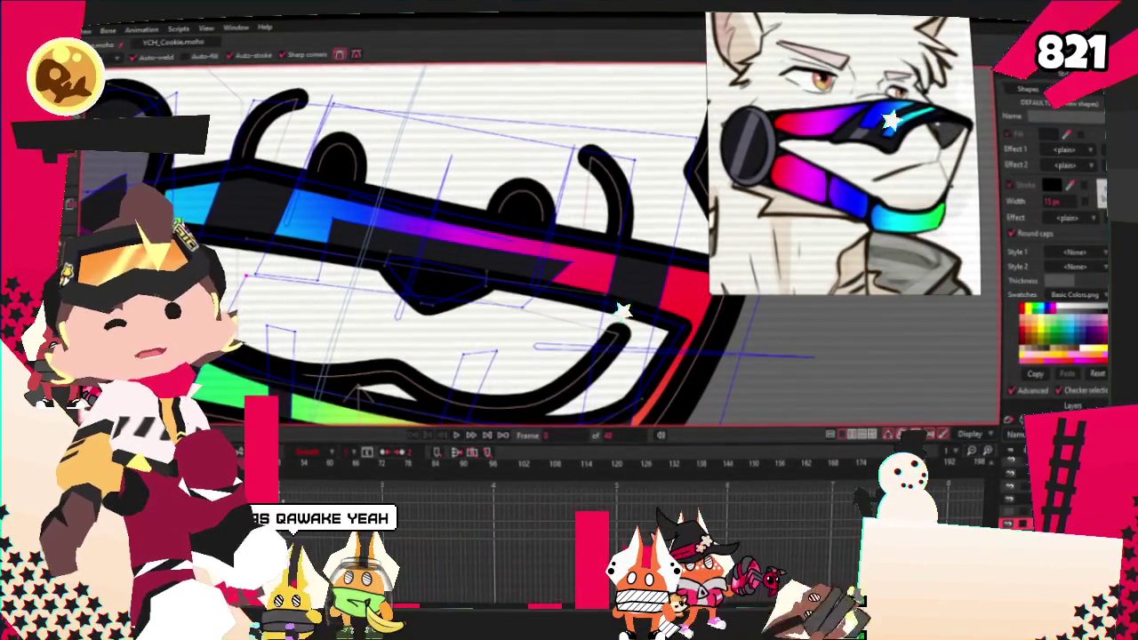
# Step: Switch to Transform Points and zoom out to view the whole cat at a turned-head frame
pyautogui.scroll(1, 535, 312)
pyautogui.press('t')
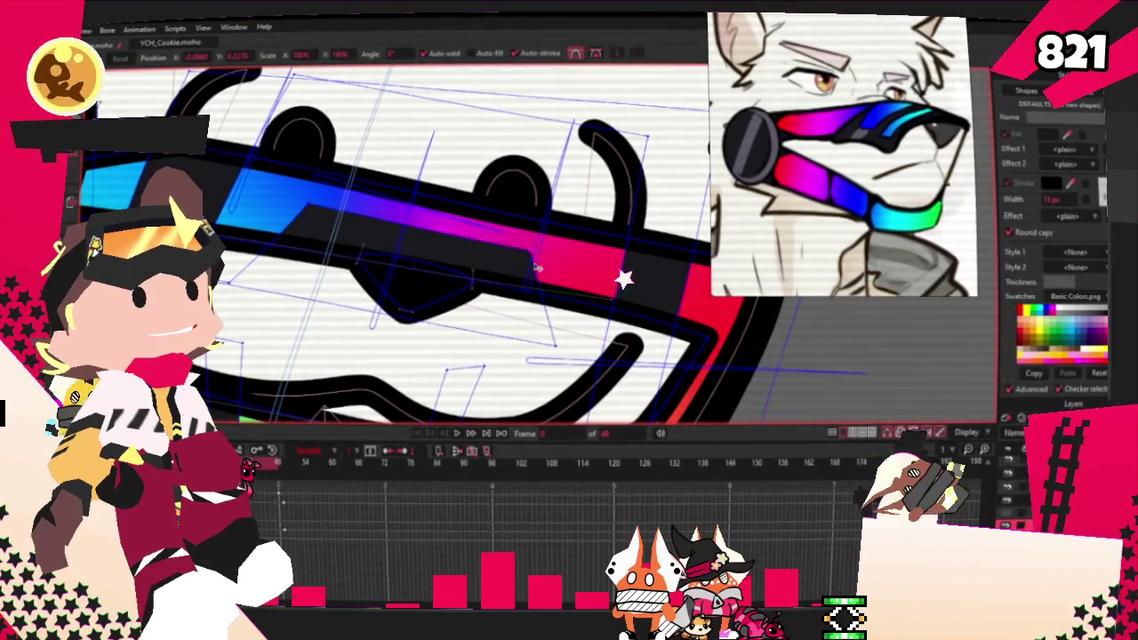
pyautogui.scroll(-2, 530, 273)
pyautogui.scroll(-2, 405, 182)
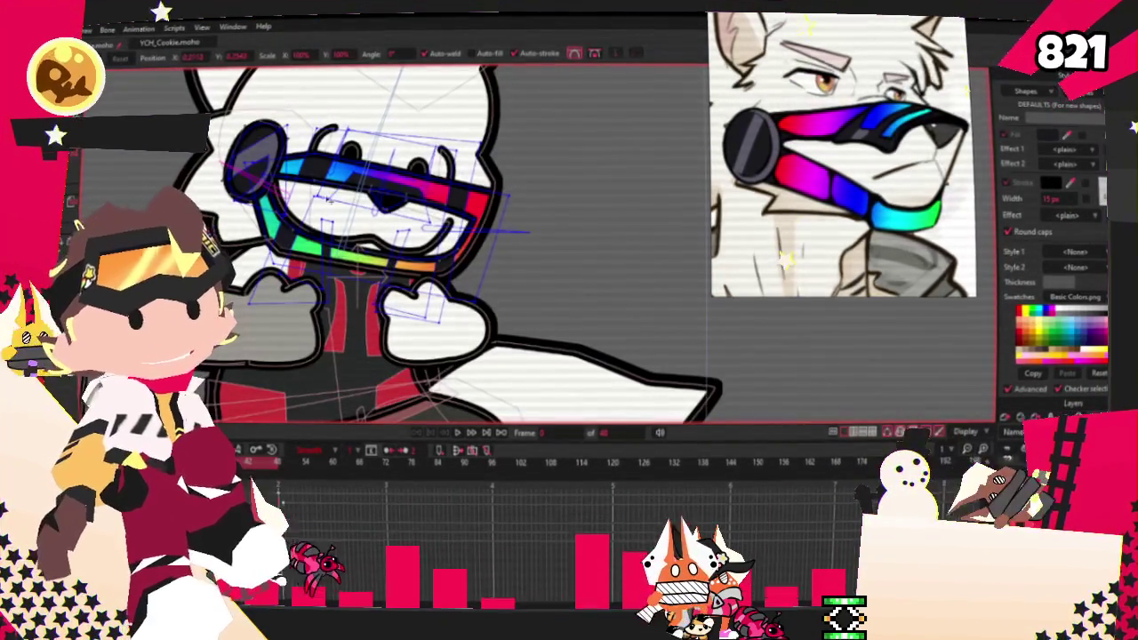
pyautogui.scroll(-2, 508, 216)
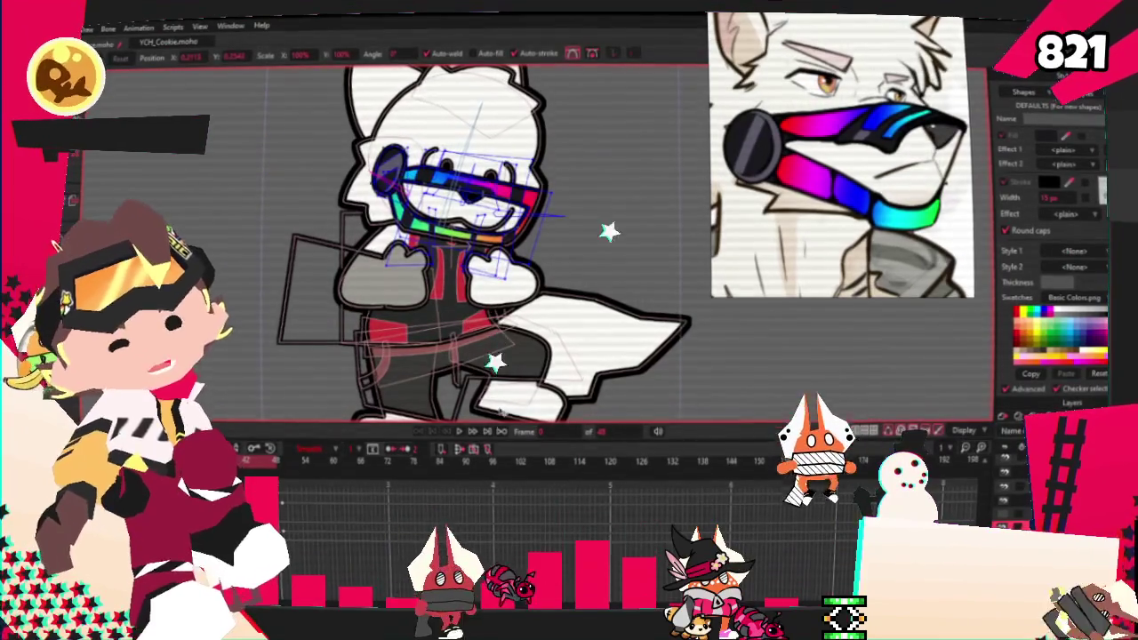
pyautogui.scroll(2, 515, 212)
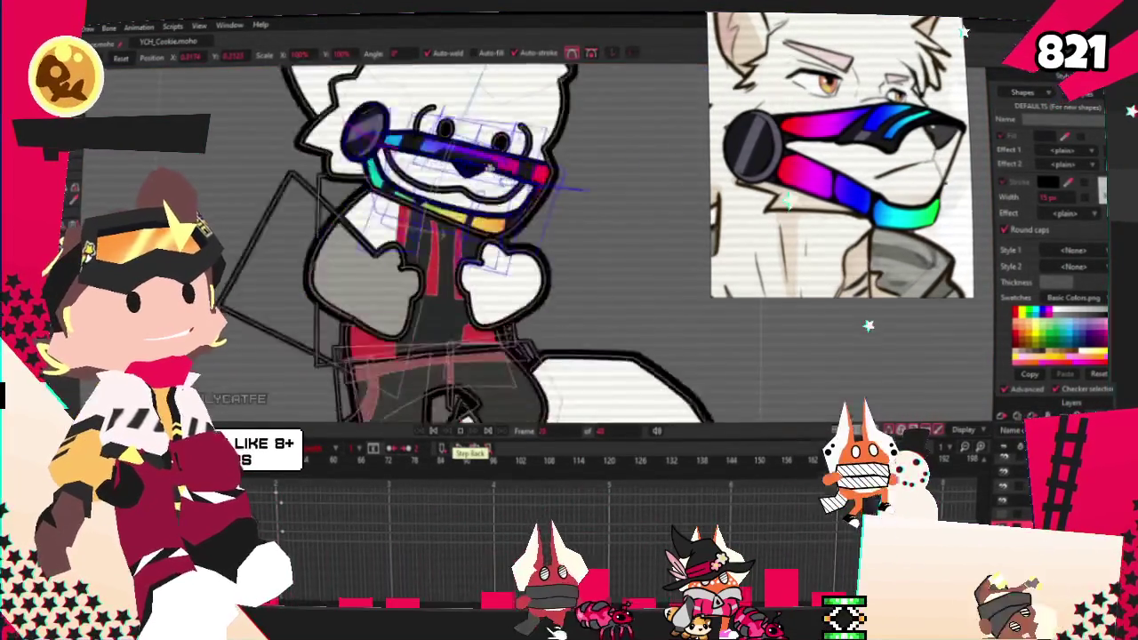
pyautogui.scroll(1, 515, 213)
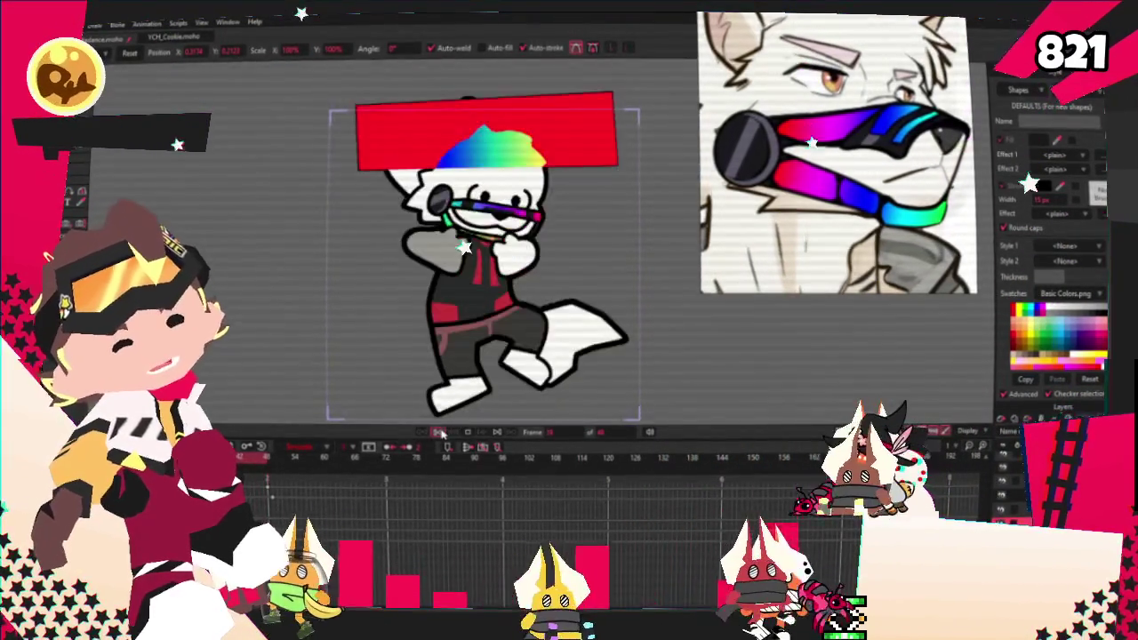
# Step: Open the File menu to reach the Preview command
pyautogui.hotkey('alt', 'f')
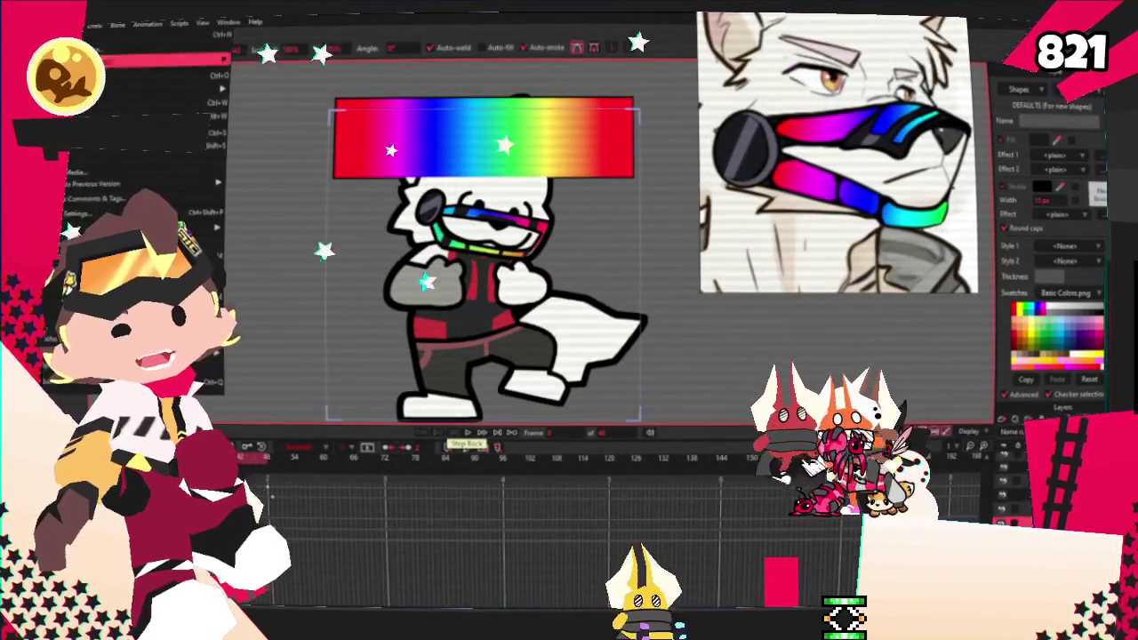